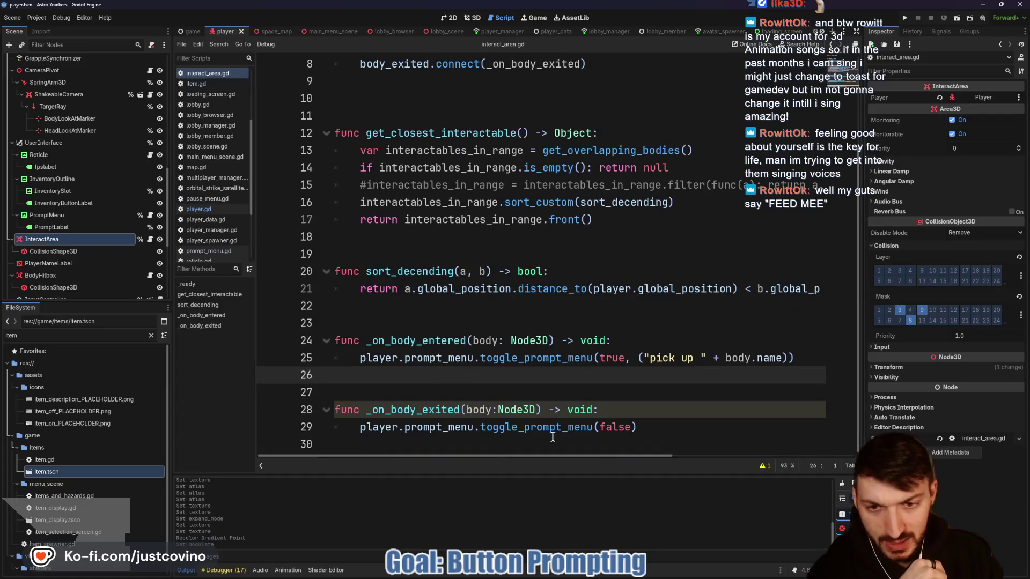
scroll(411, 439, "down", 2)
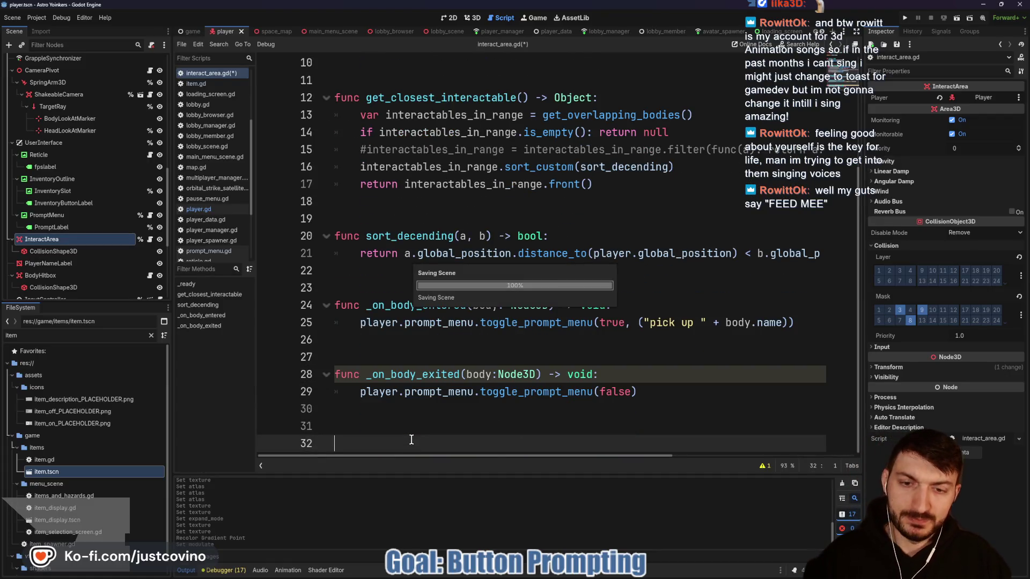
- Move the caret among the blank lines around lines 19–27 of interact_area.gd
left_click(429, 356)
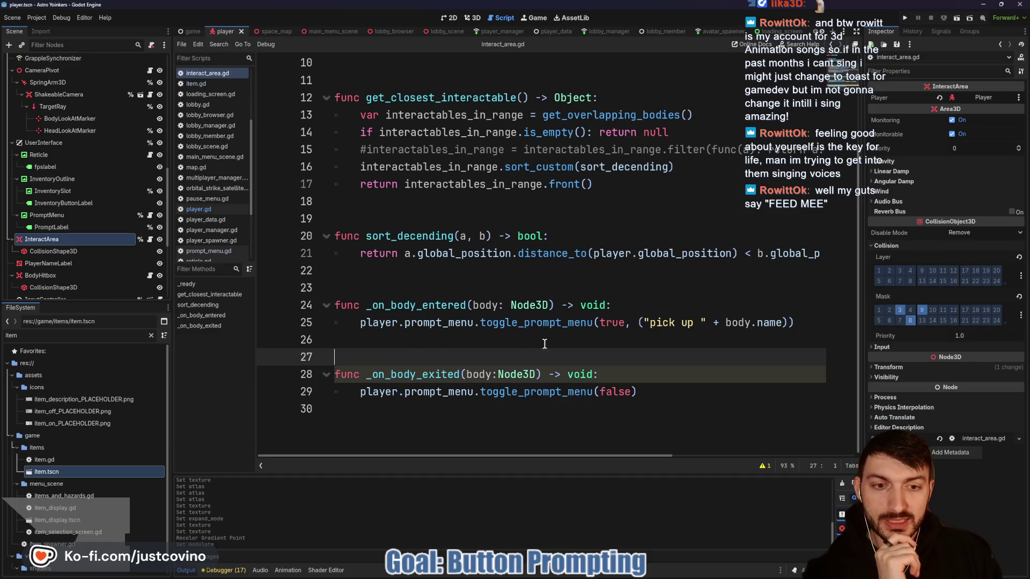
left_click(494, 339)
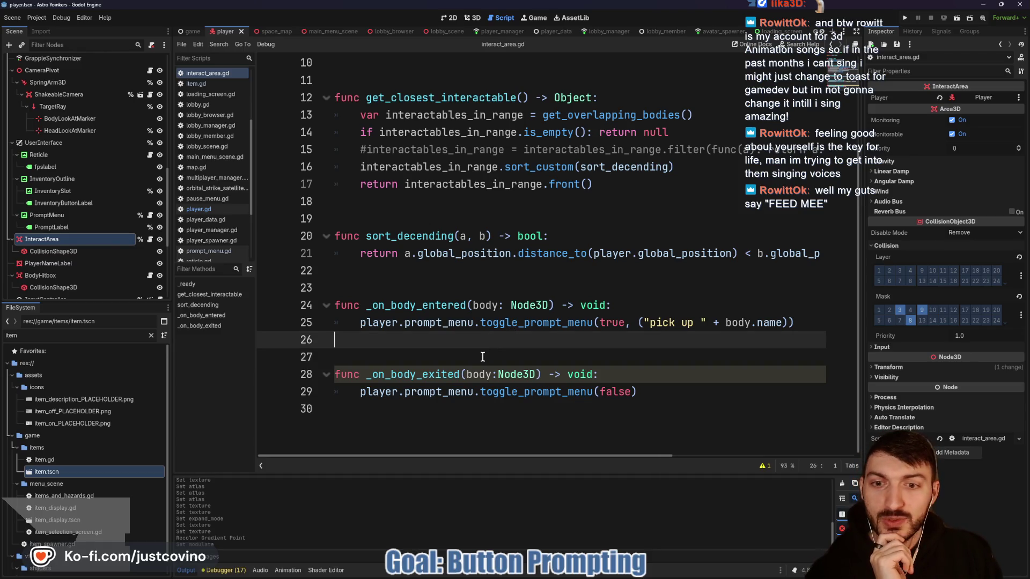
left_click(396, 285)
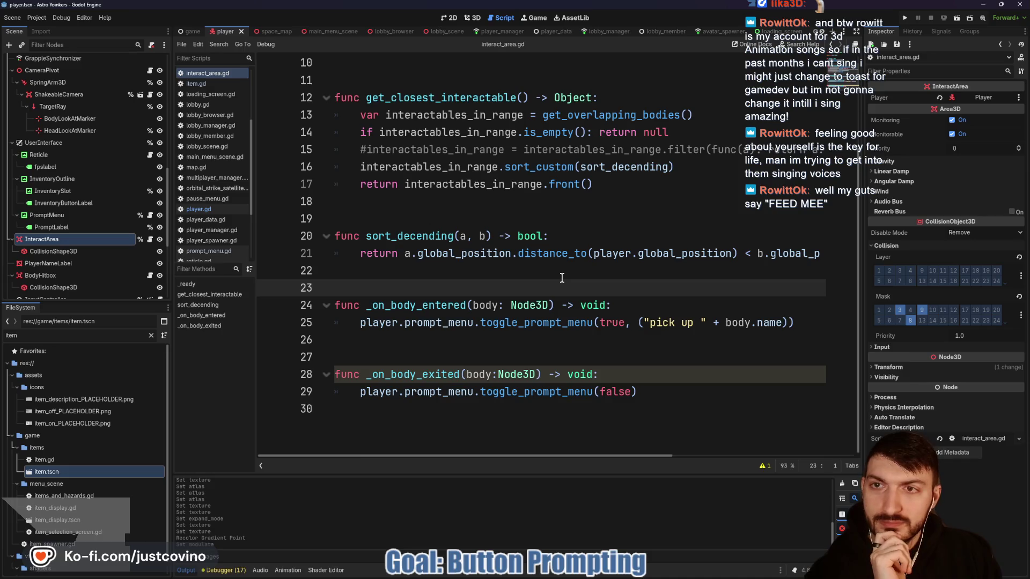
key("Up")
key("Up")
key("Up")
scroll(488, 269, "up", 2)
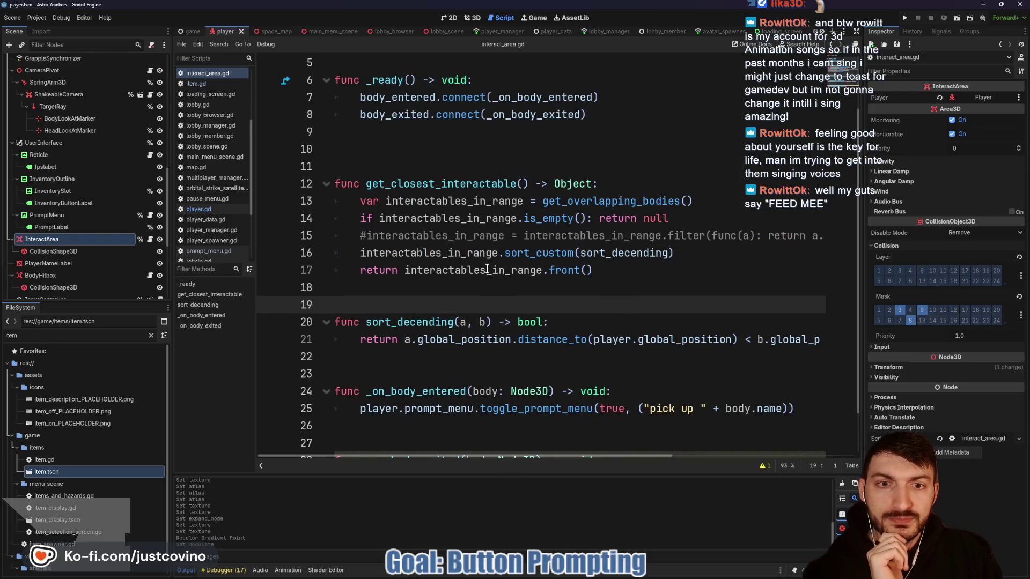
scroll(480, 266, "down", 1)
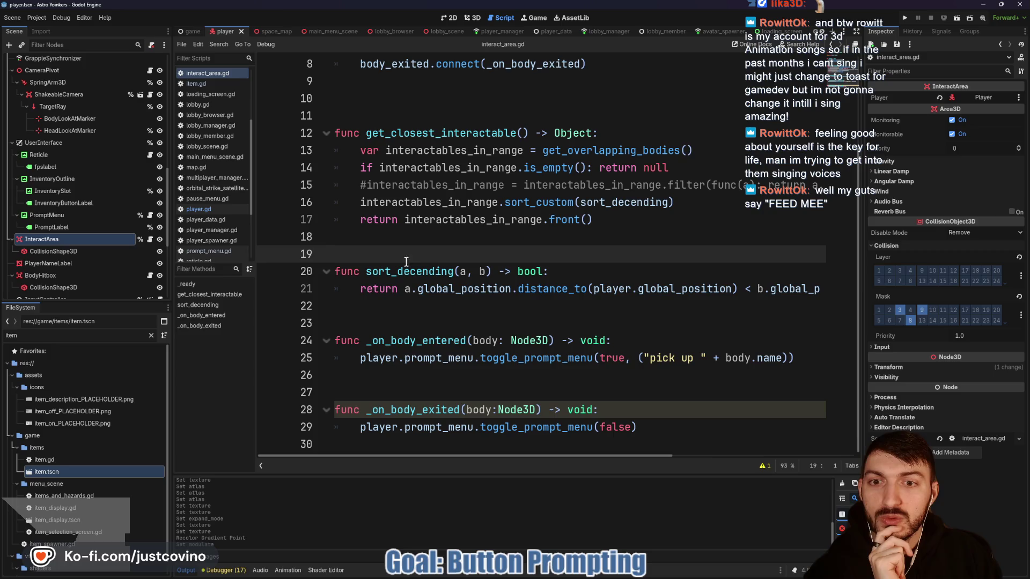
left_click(421, 325)
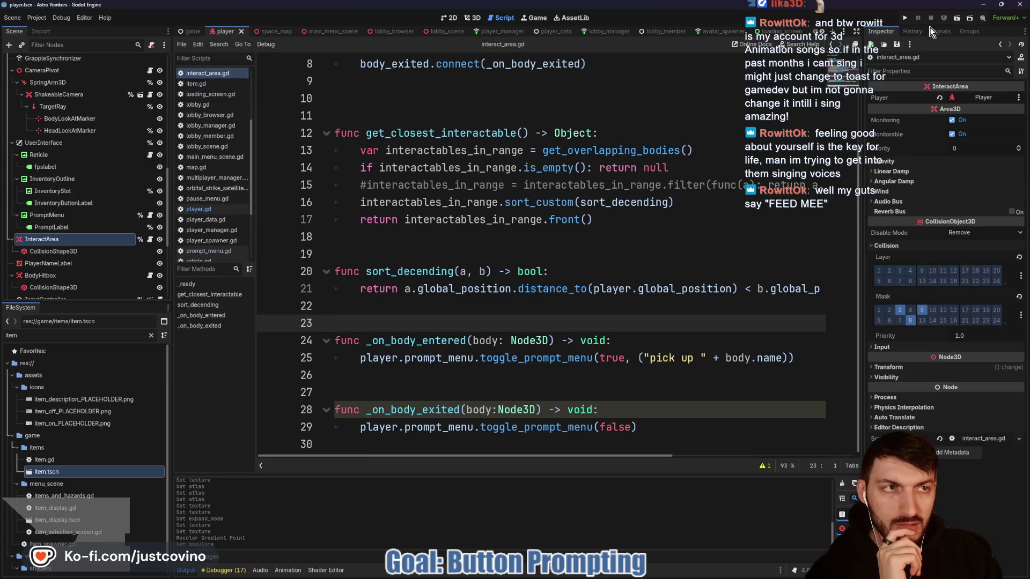
- Run the project in two debug windows, move one aside, and host a lobby in the first
left_click(905, 20)
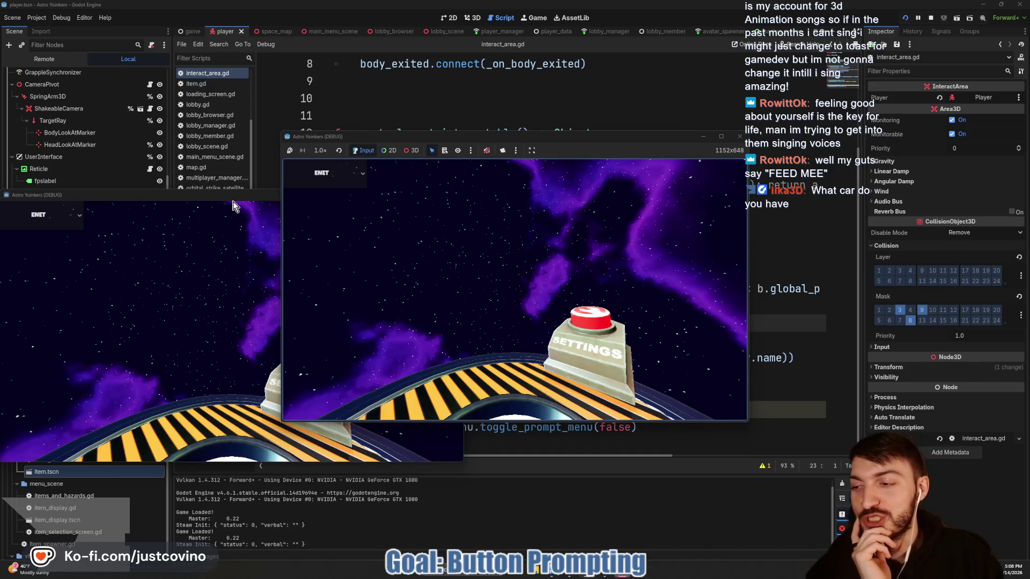
left_click_drag(233, 200, 710, 194)
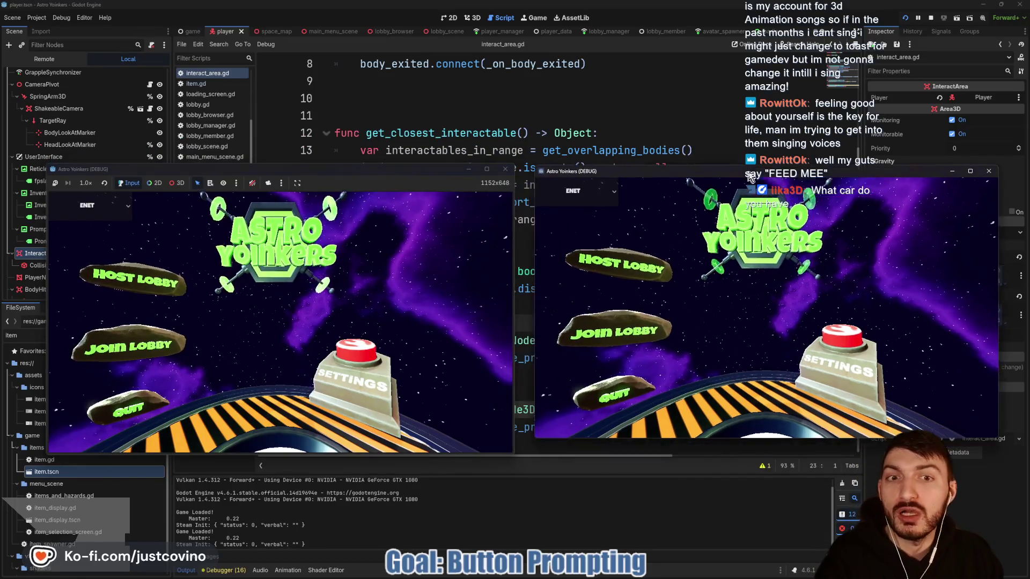
left_click(160, 278)
left_click(236, 275)
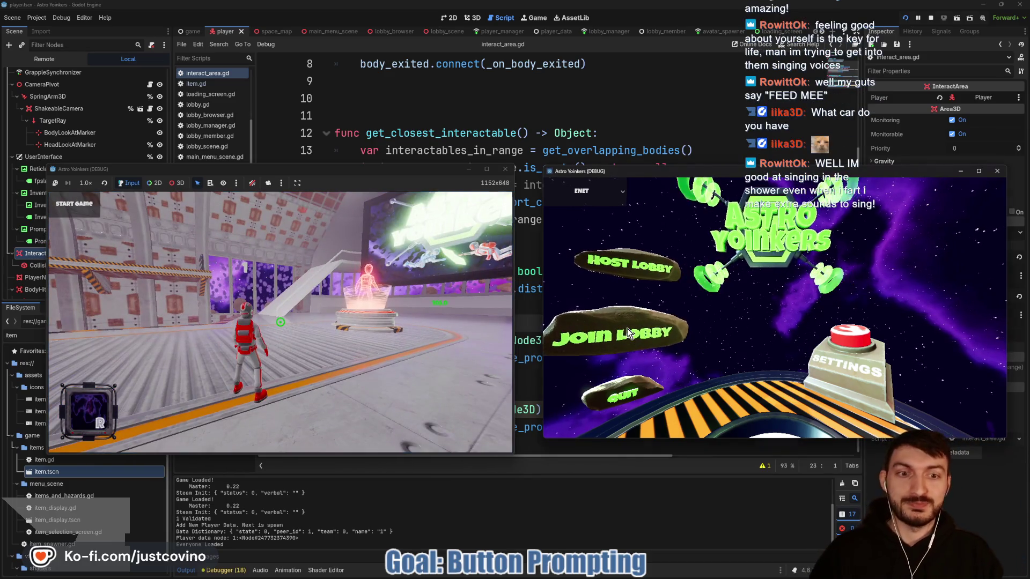
- Join the hosted lobby from the second game window, then focus and release the first game
left_click(629, 339)
left_click(820, 244)
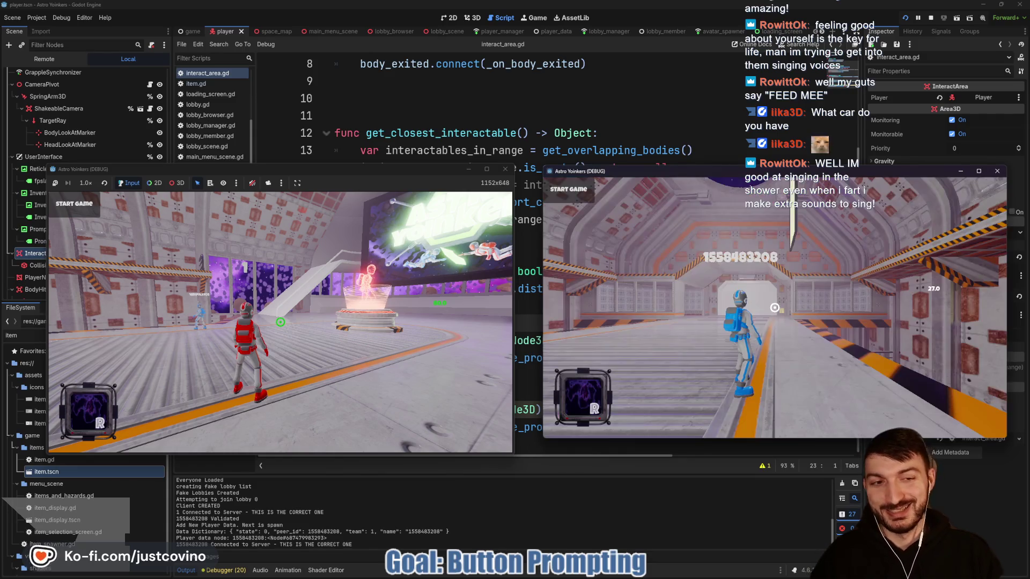
left_click(336, 185)
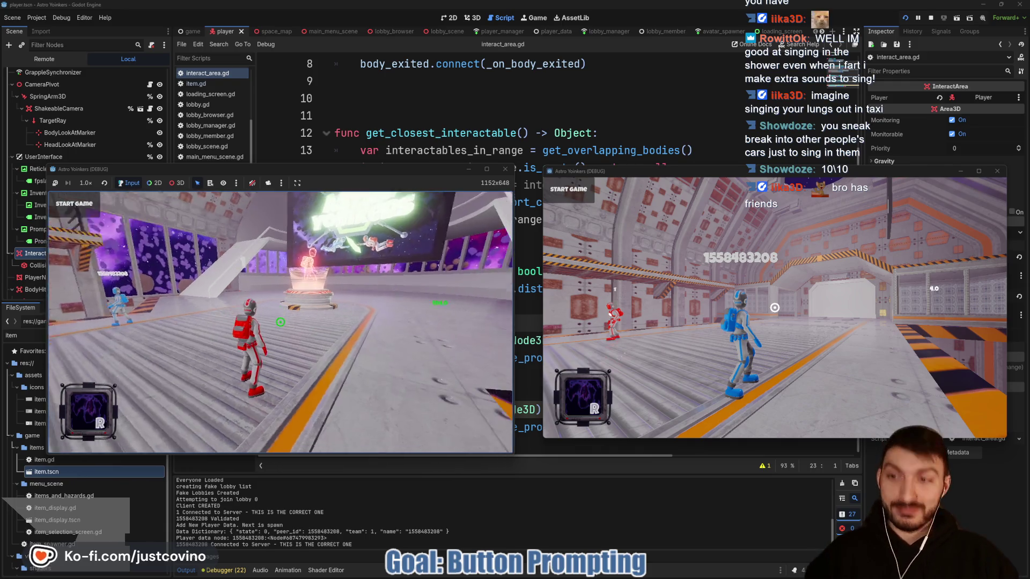
key("Escape")
- Start the match, walk and fly the red player toward the asteroids, then stop with F8
left_click(92, 208)
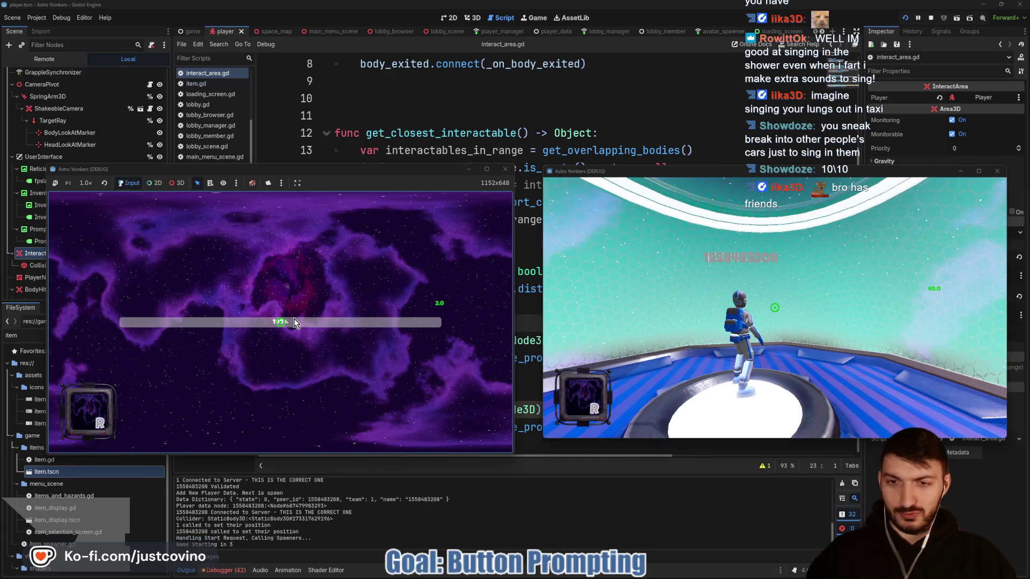
left_click(294, 321)
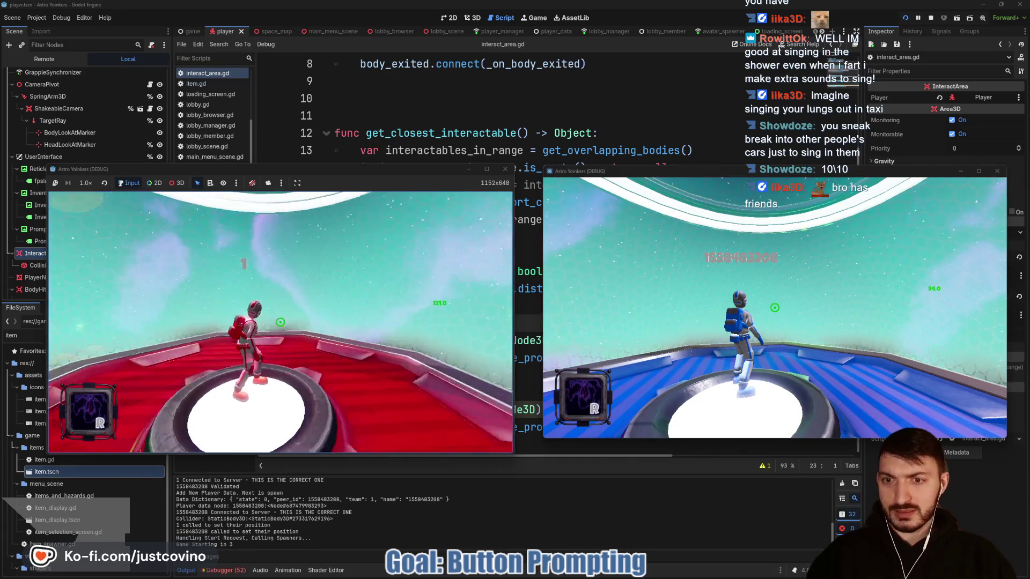
key("w")
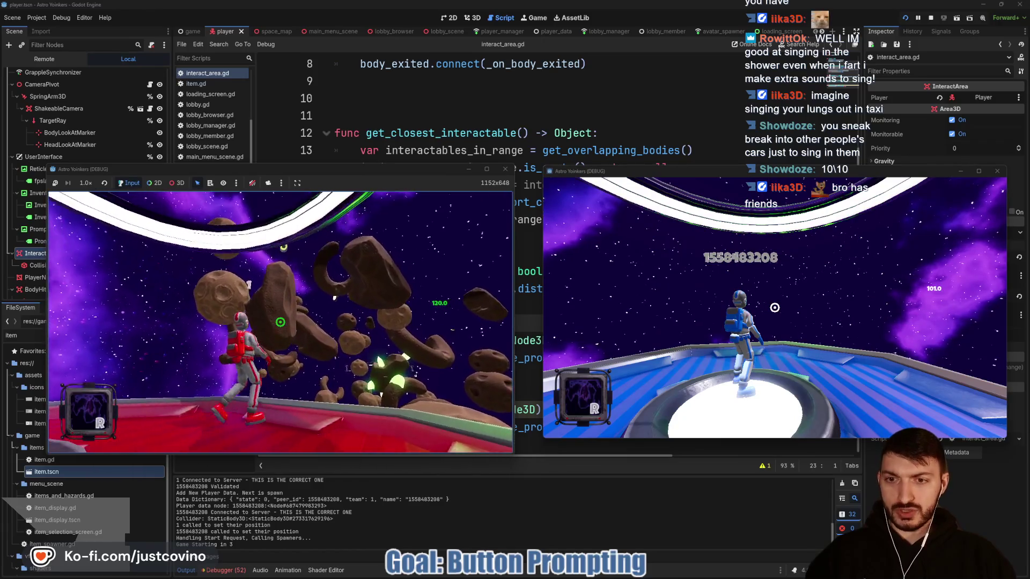
key("super")
key("super")
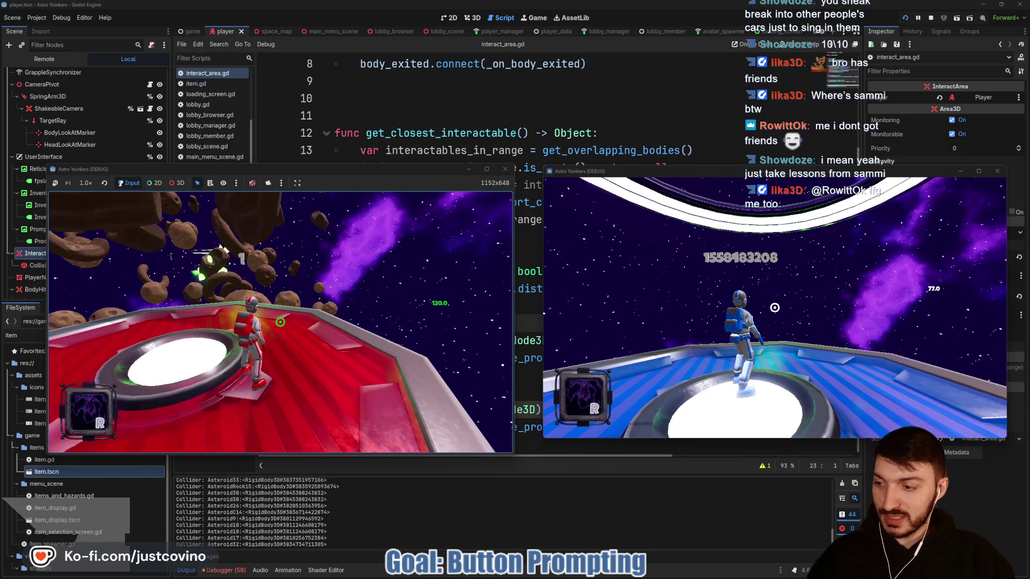
key("F8")
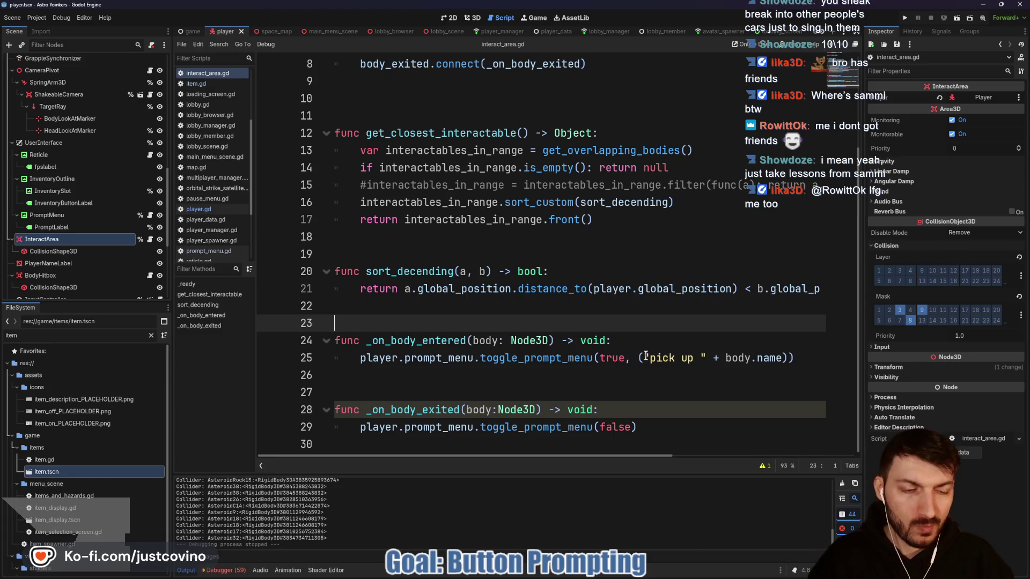
- Insert 'if body is Asteroid: return' after line 24 ahead of the prompt toggle
left_click(633, 342)
key("Return")
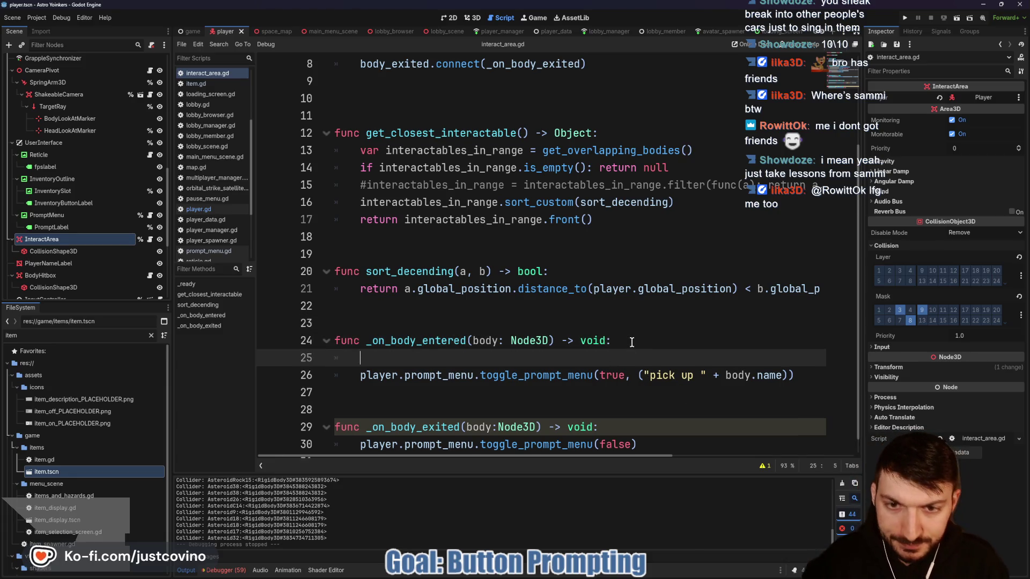
type("if body is Asteroid")
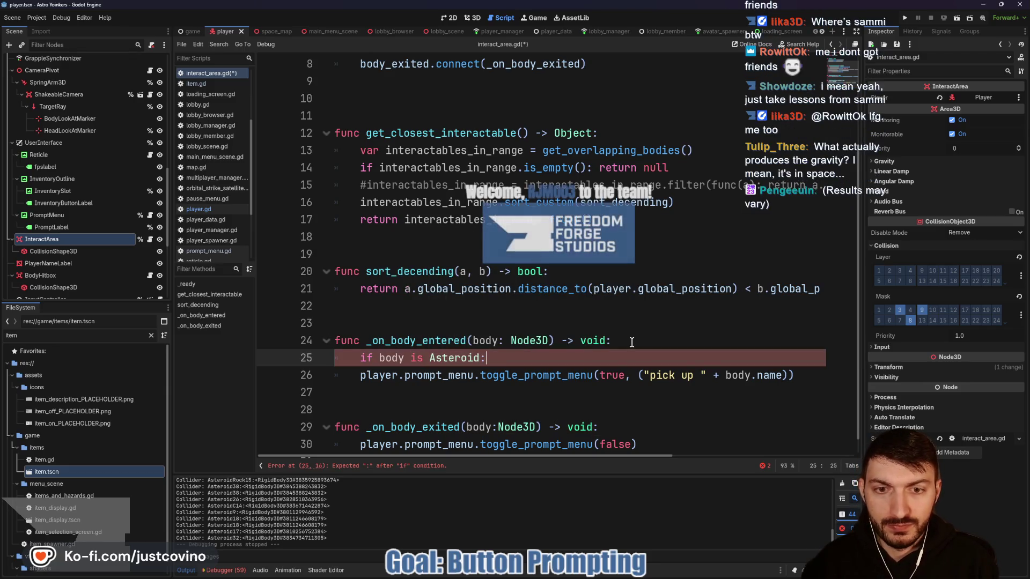
type(": return")
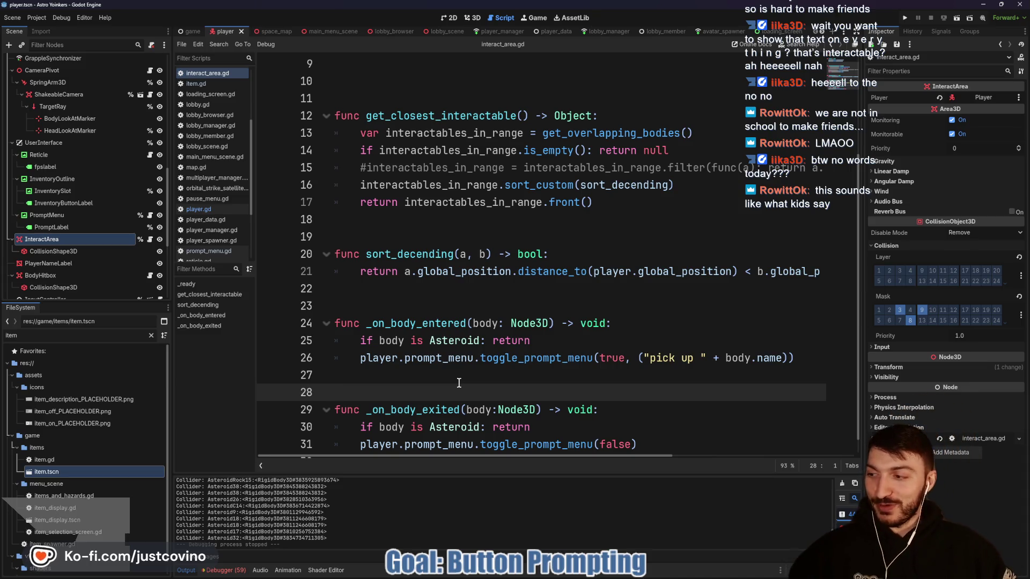
left_click(479, 306)
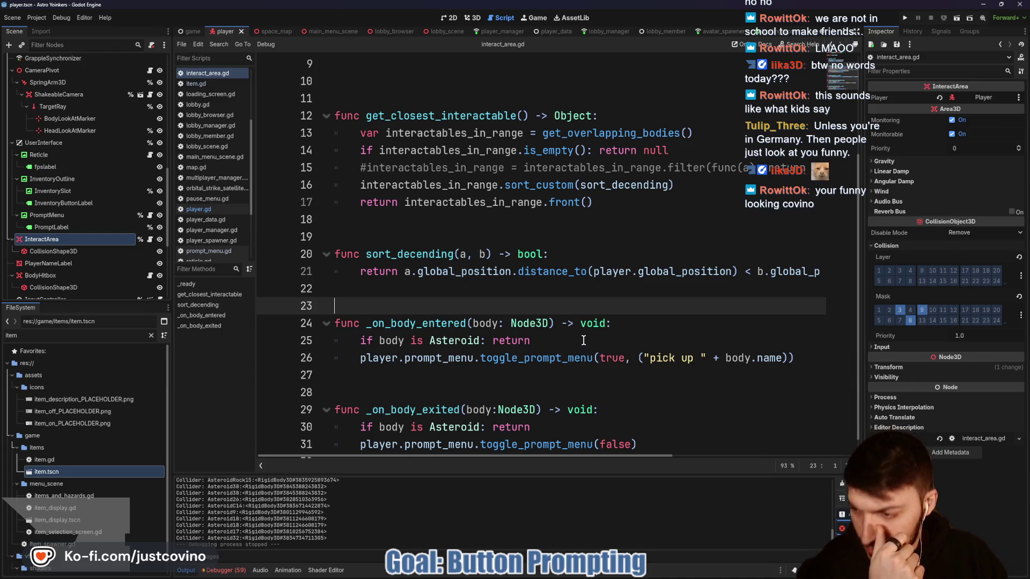
left_click(584, 341)
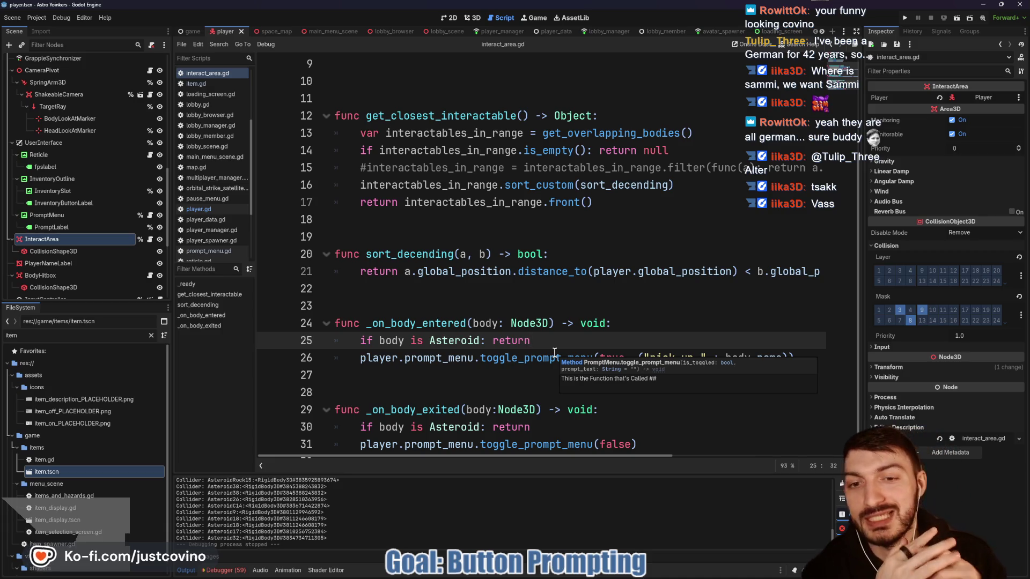
mouse_move(568, 577)
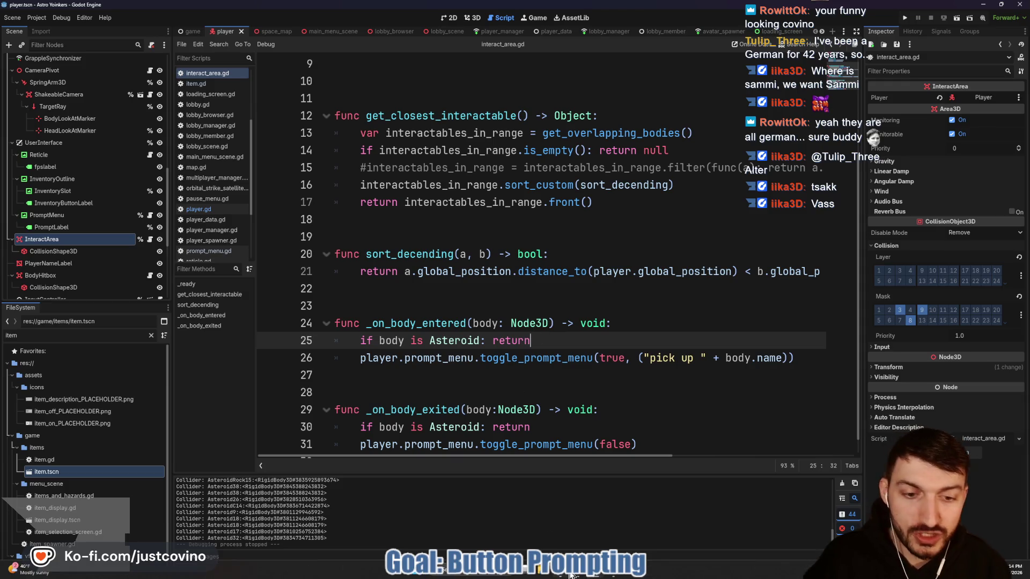
left_click(611, 575)
left_click(172, 112)
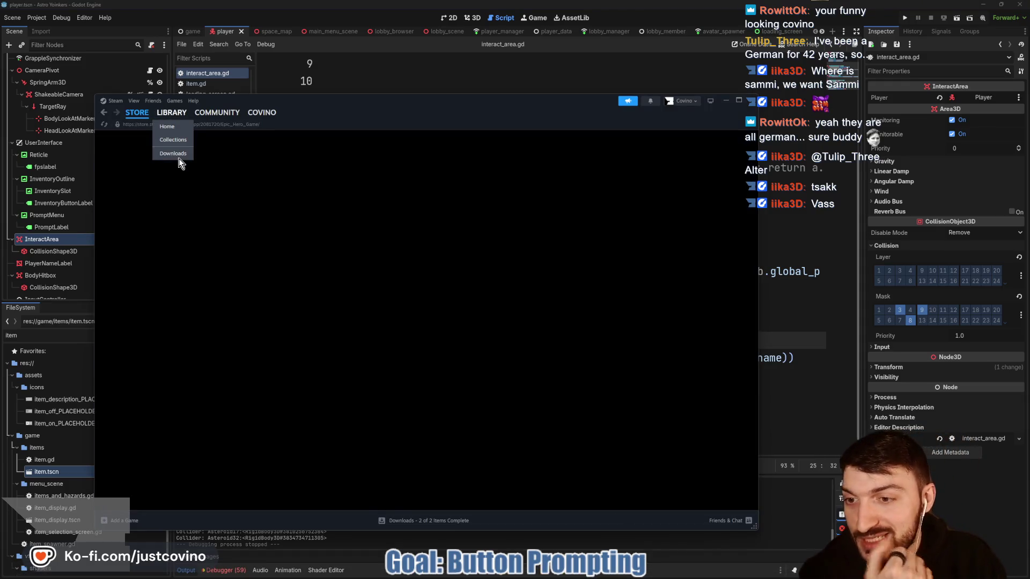
mouse_move(99, 304)
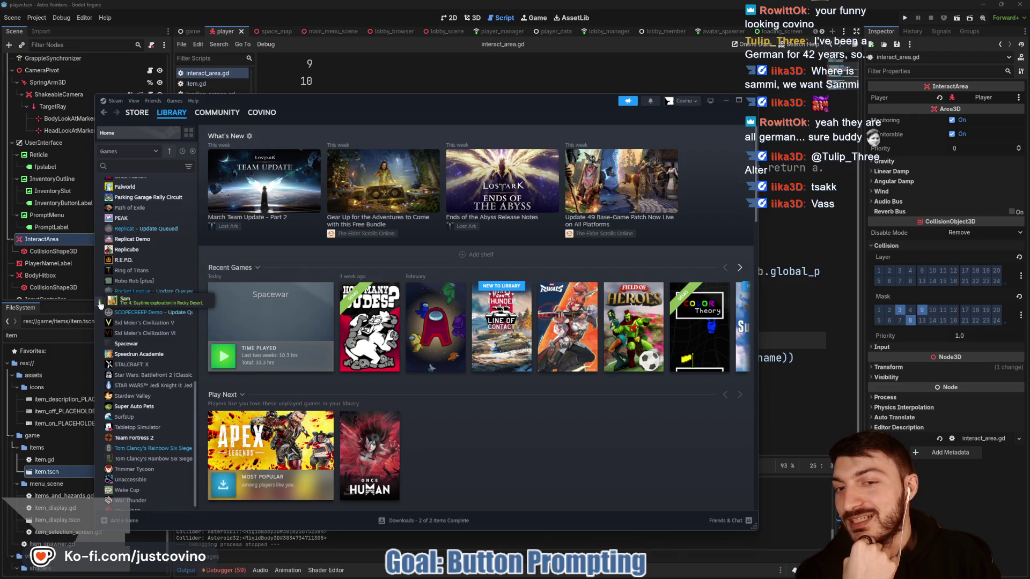
left_click(394, 66)
left_click(436, 232)
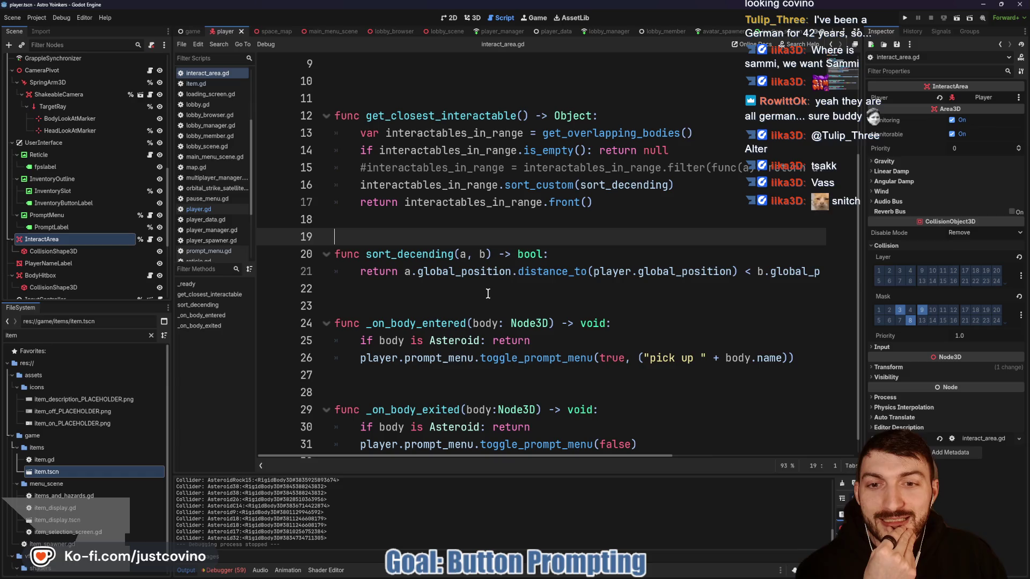
scroll(485, 292, "down", 1)
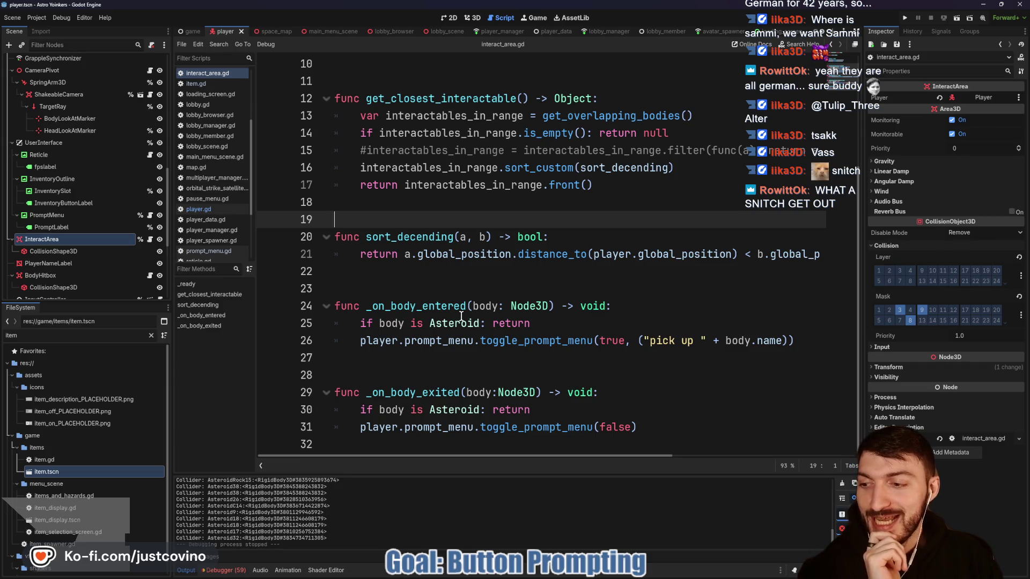
key("Down")
key("Down")
key("Down")
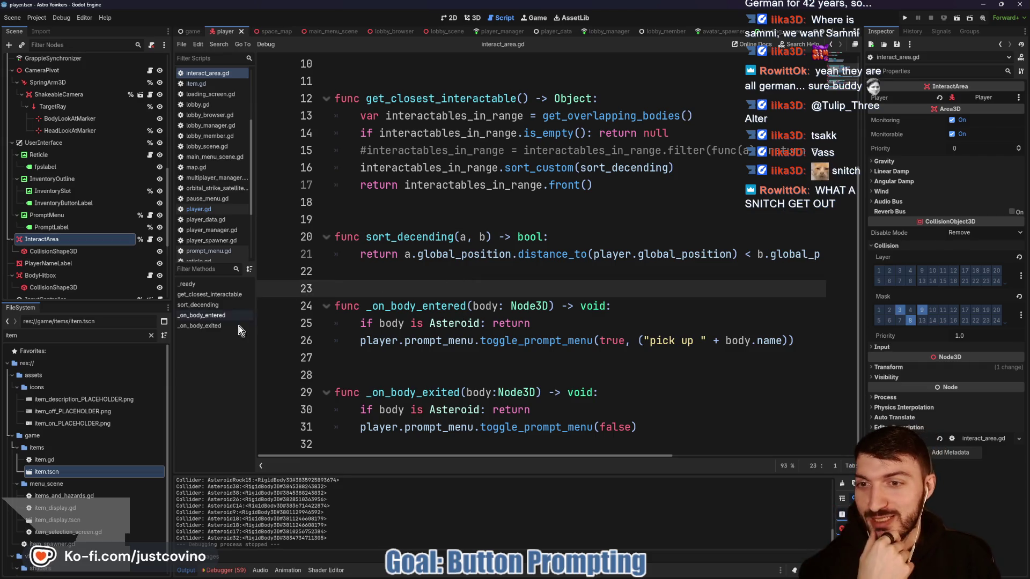
scroll(216, 168, "down", 3)
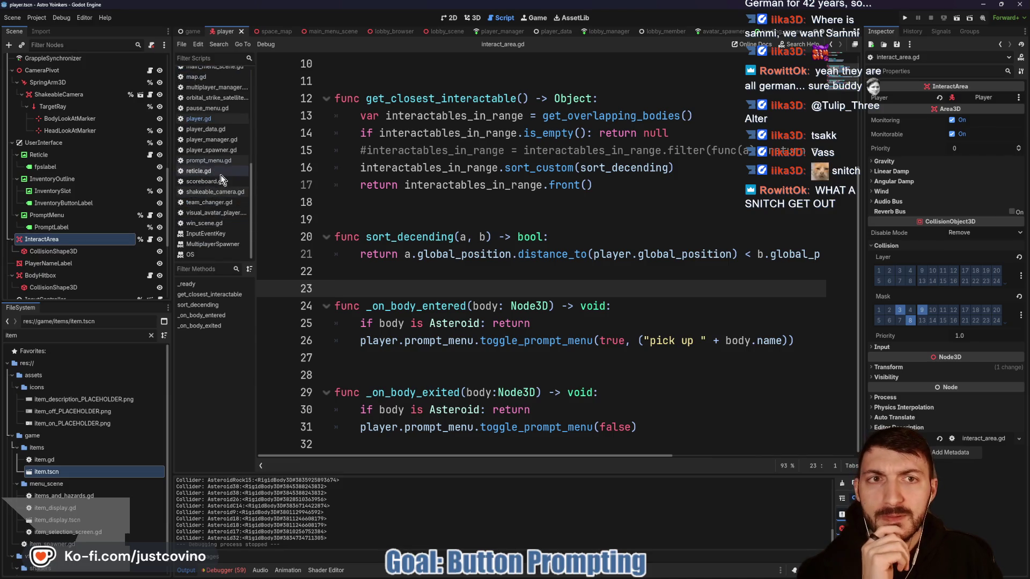
left_click(284, 31)
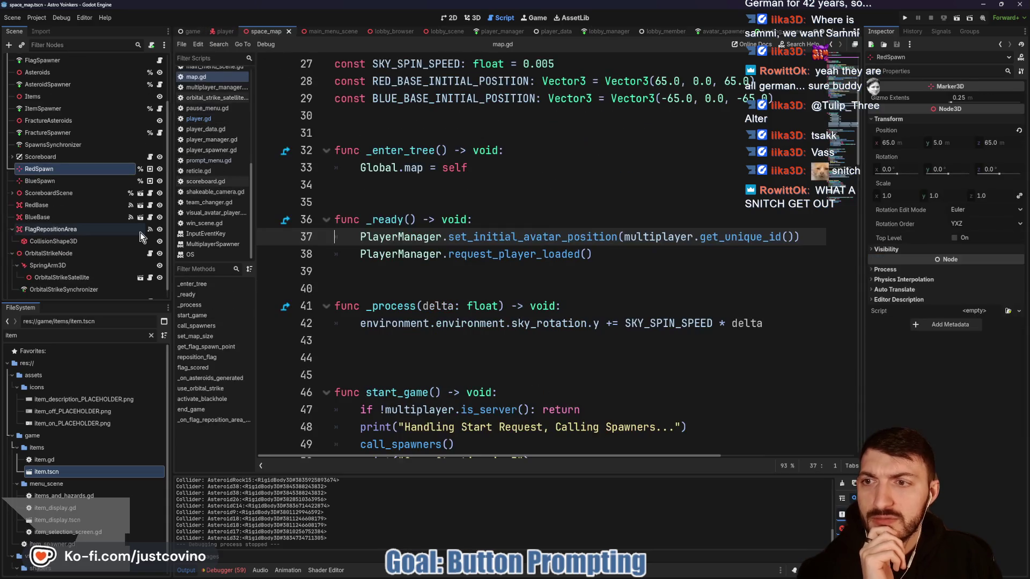
- Open the ItemSpawner node's item_spawner.gd and scroll through its code
scroll(108, 215, "down", 1)
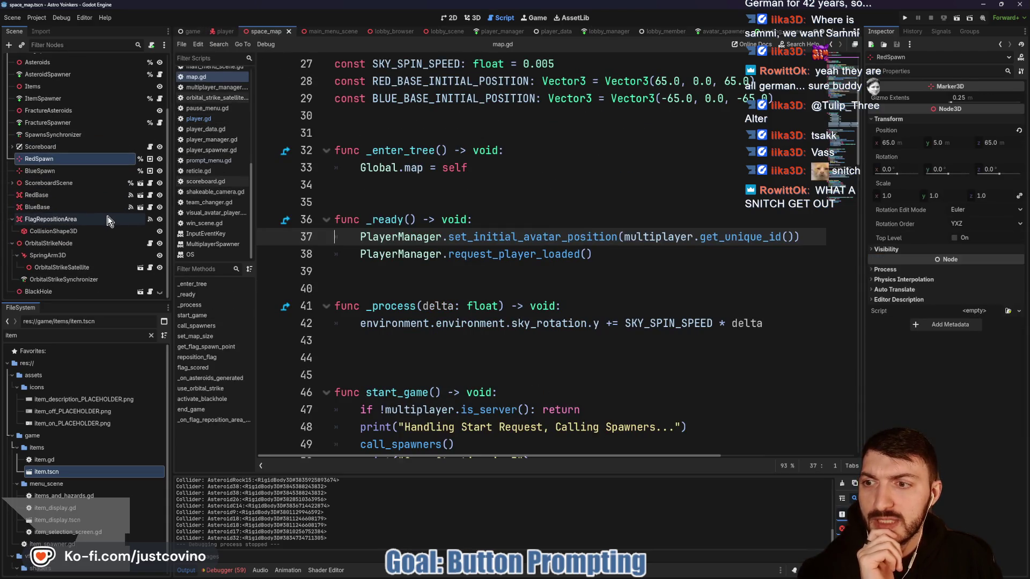
scroll(110, 198, "up", 3)
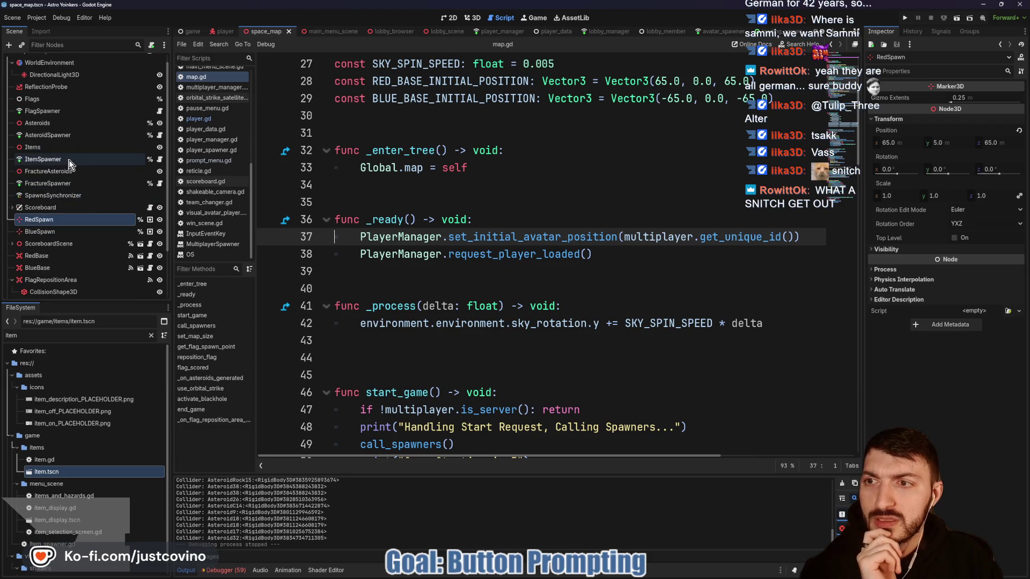
left_click(159, 160)
scroll(468, 399, "down", 2)
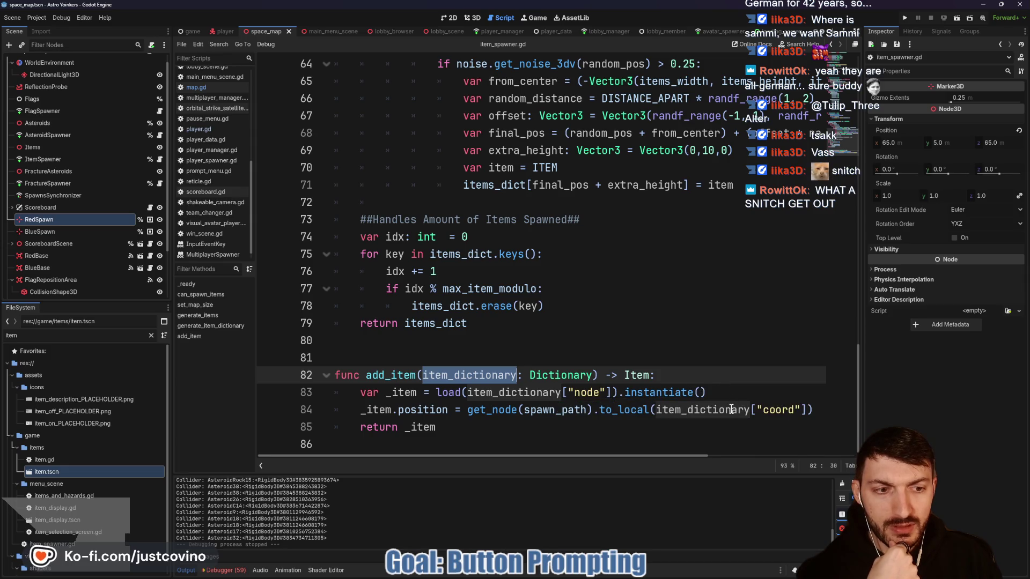
scroll(607, 380, "up", 7)
scroll(607, 380, "up", 11)
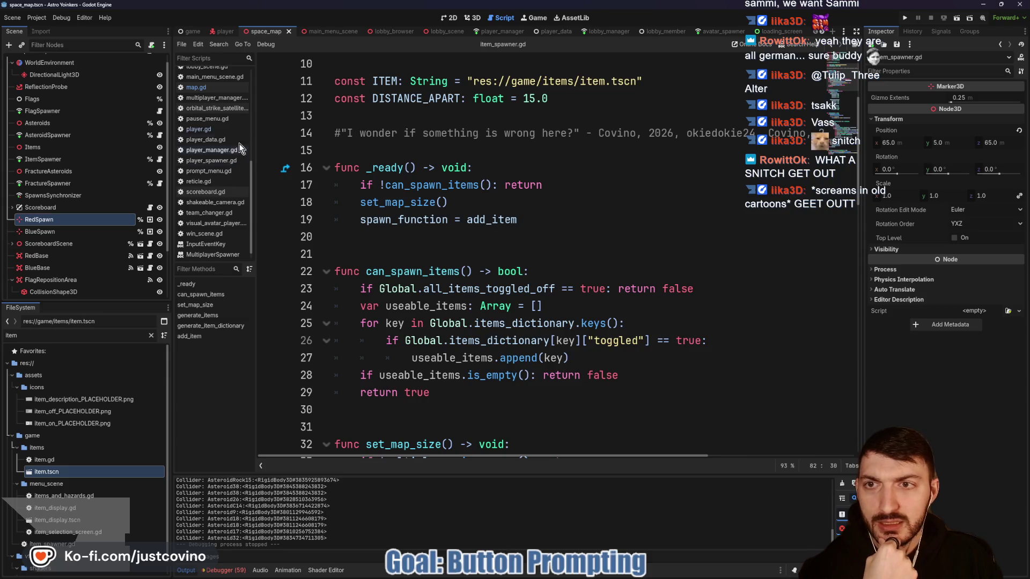
scroll(225, 161, "up", 4)
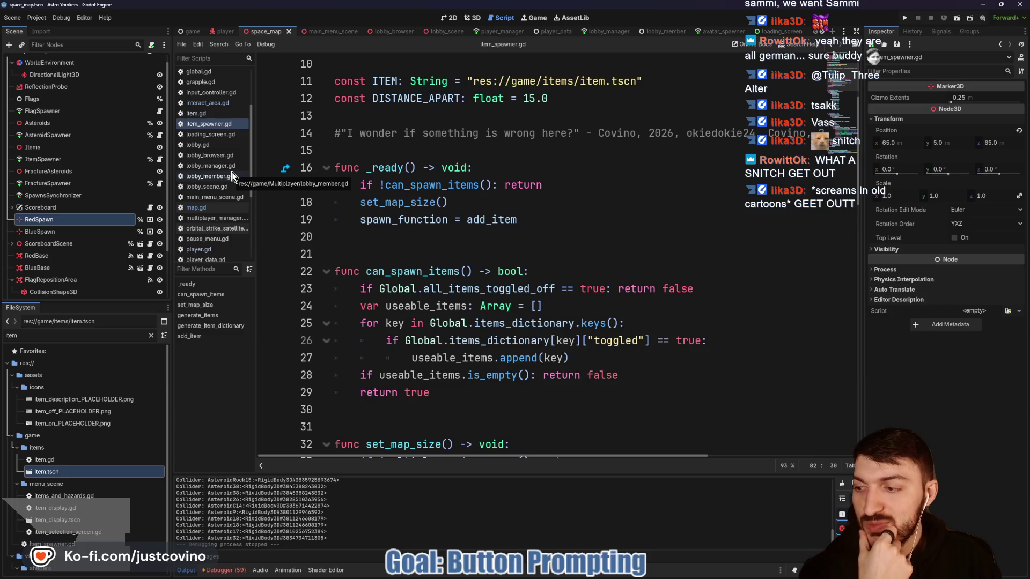
scroll(227, 166, "up", 3)
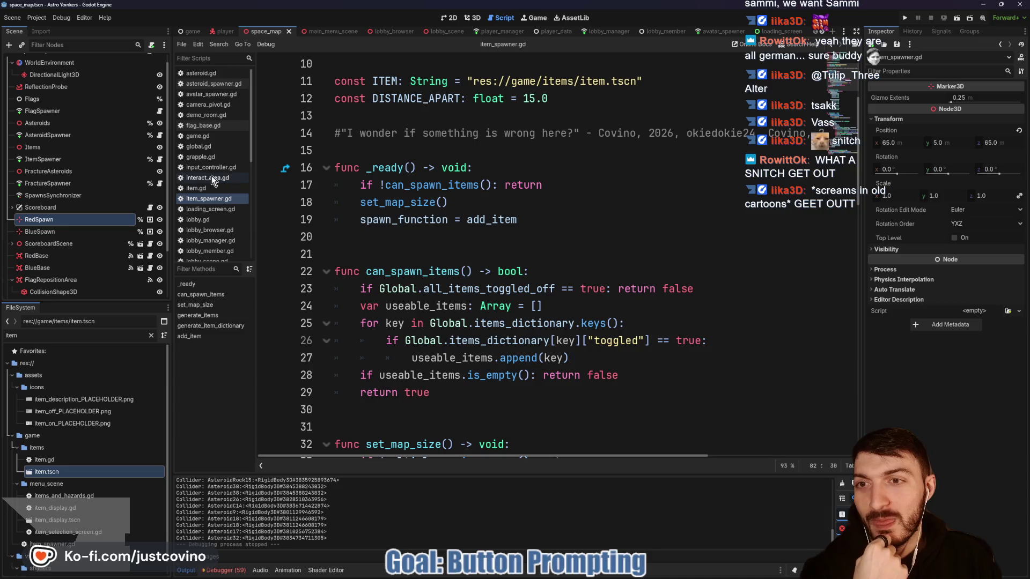
- Read through the item definitions in global.gd
left_click(215, 147)
scroll(502, 220, "down", 5)
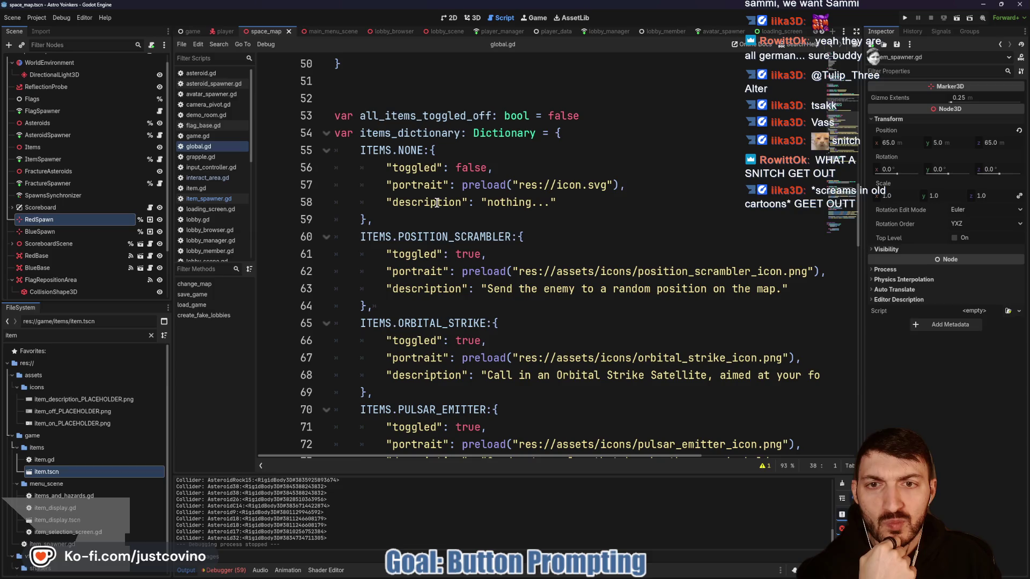
scroll(445, 210, "down", 2)
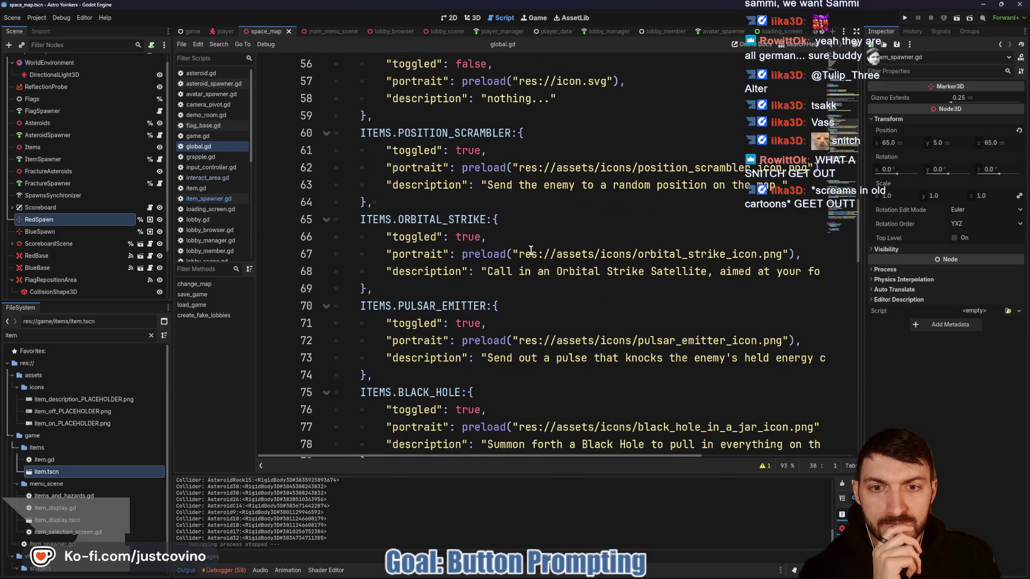
scroll(537, 256, "down", 5)
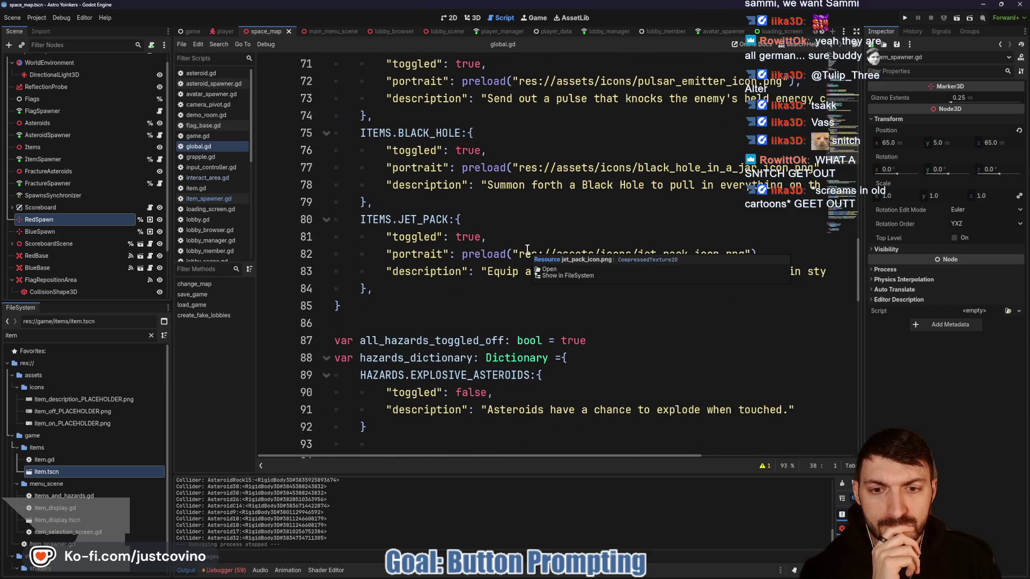
scroll(524, 246, "down", 5)
scroll(524, 246, "down", 8)
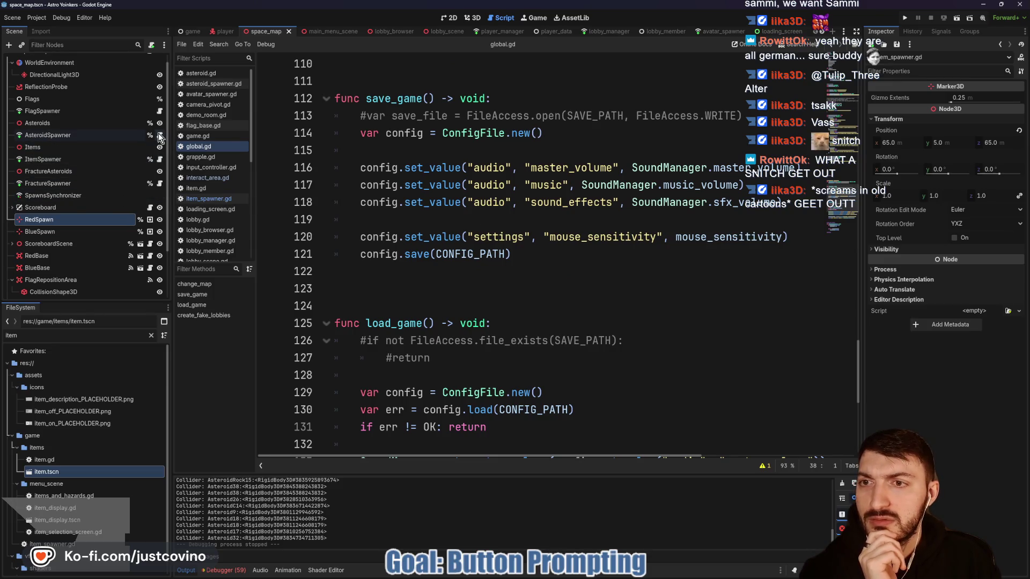
- Return to item_spawner.gd and open the referenced item.tscn scene
left_click(160, 160)
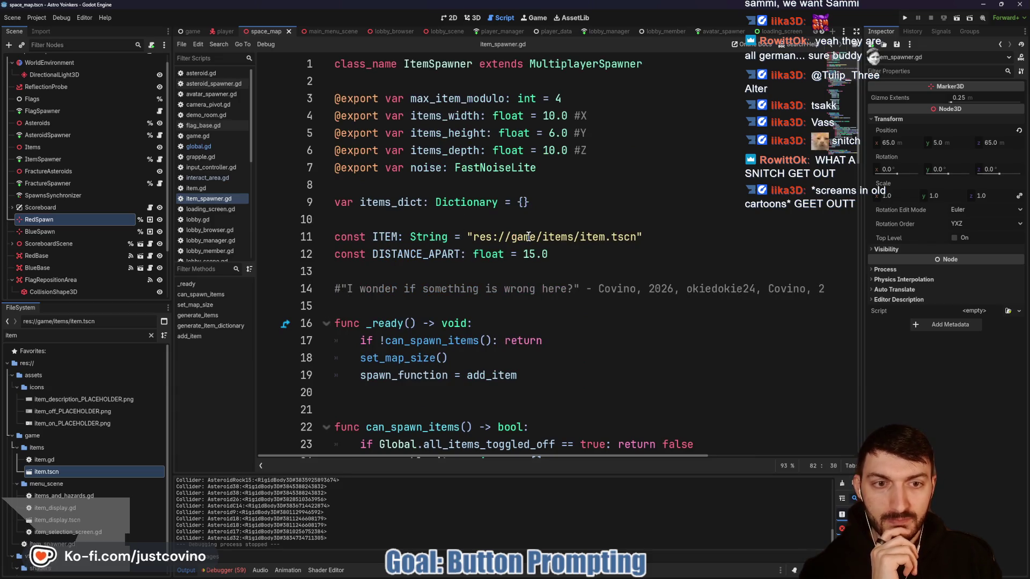
mouse_move(524, 239)
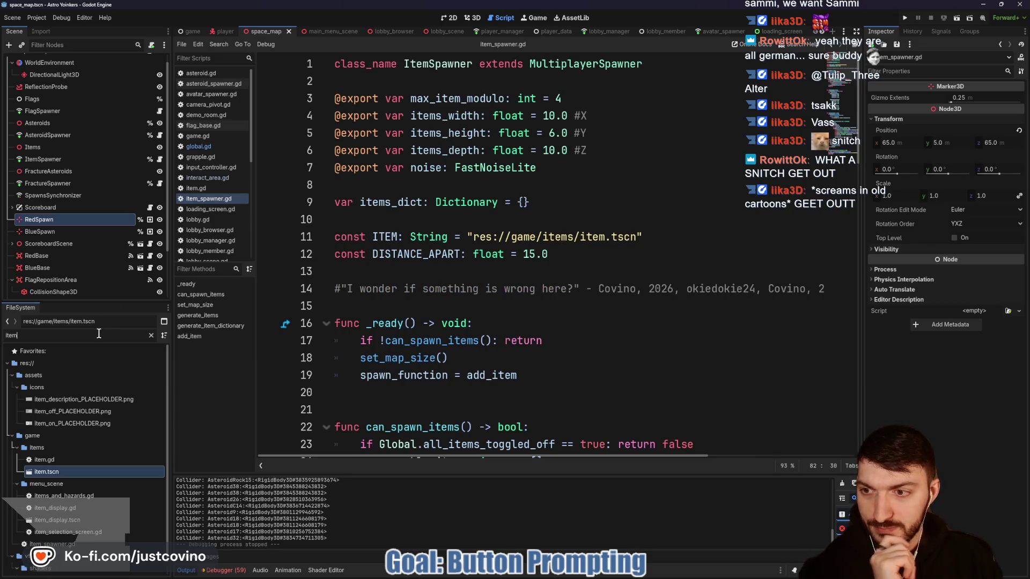
double_click(86, 473)
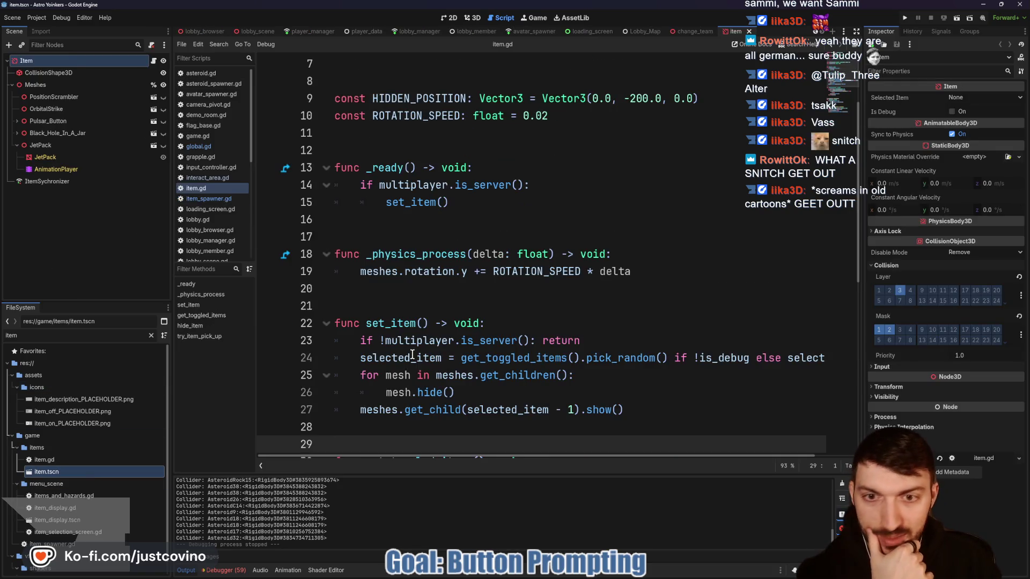
- Open the player scene's InteractArea script and place the caret after line 25's Asteroid check
scroll(454, 335, "up", 2)
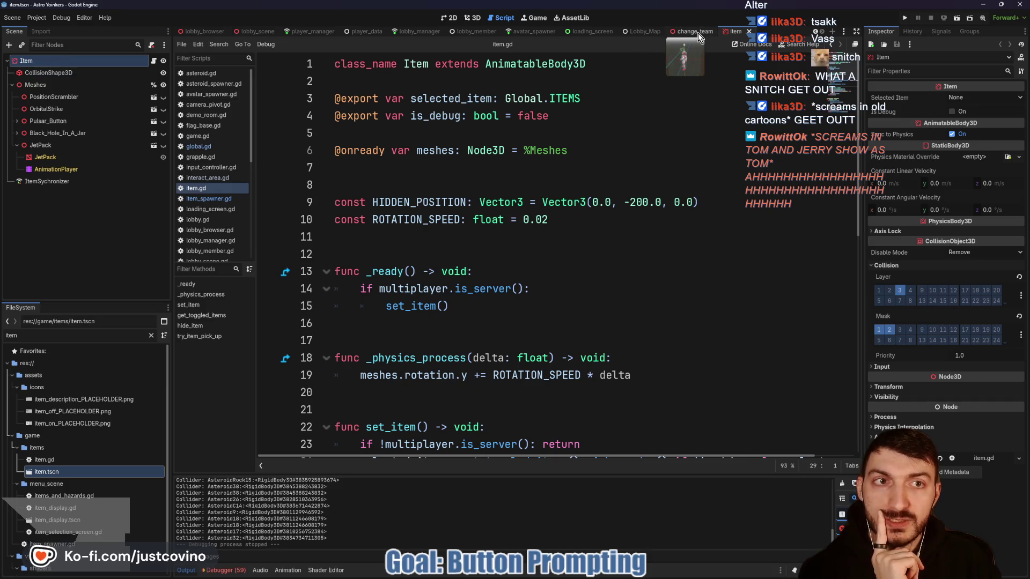
scroll(198, 26, "up", 5)
left_click(201, 31)
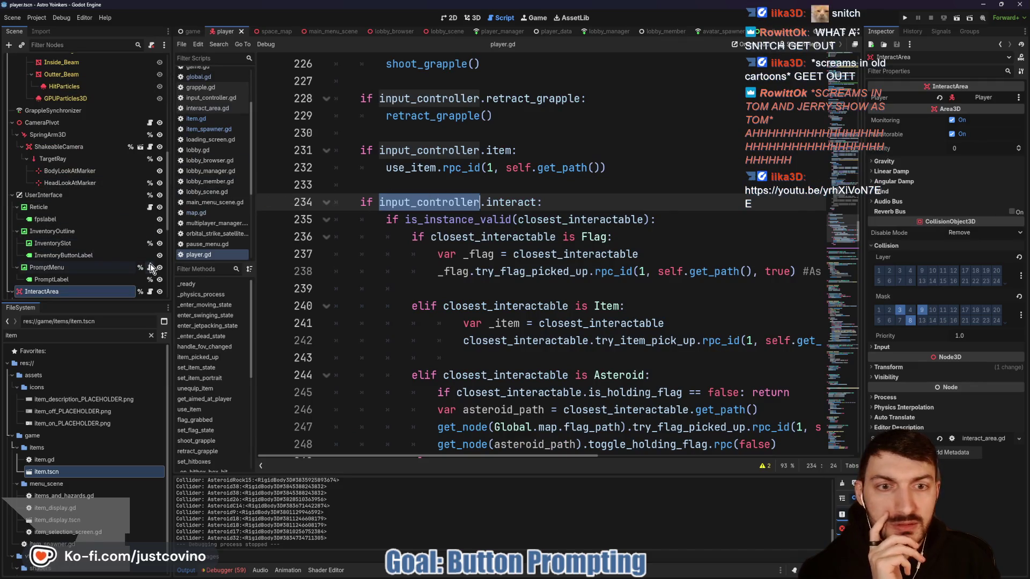
scroll(118, 264, "down", 2)
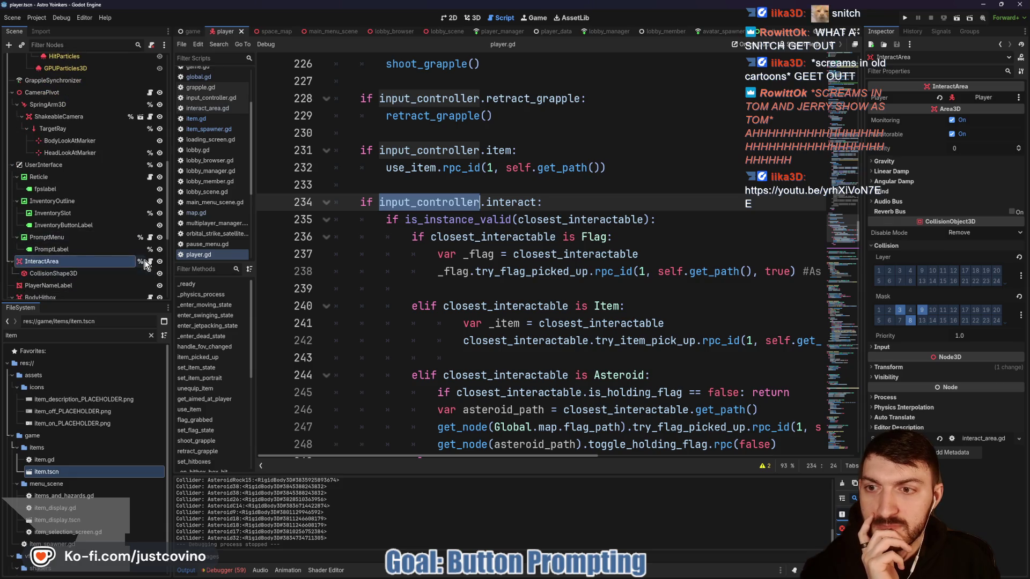
left_click(150, 262)
scroll(523, 280, "up", 2)
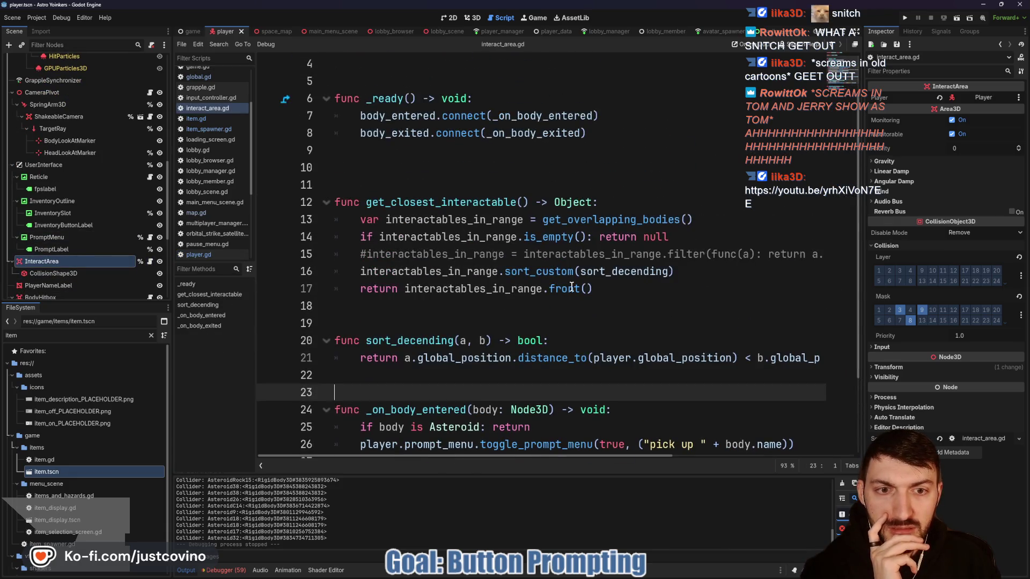
scroll(566, 292, "down", 2)
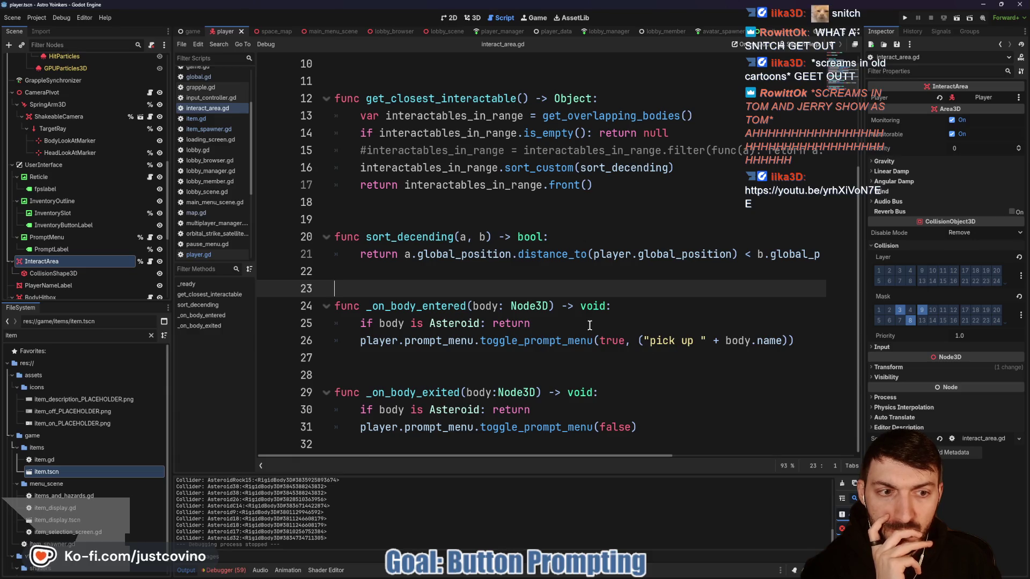
left_click(580, 321)
- Add an 'if body is Item:' block setting body_name to str(body.selected_item)
key("Return")
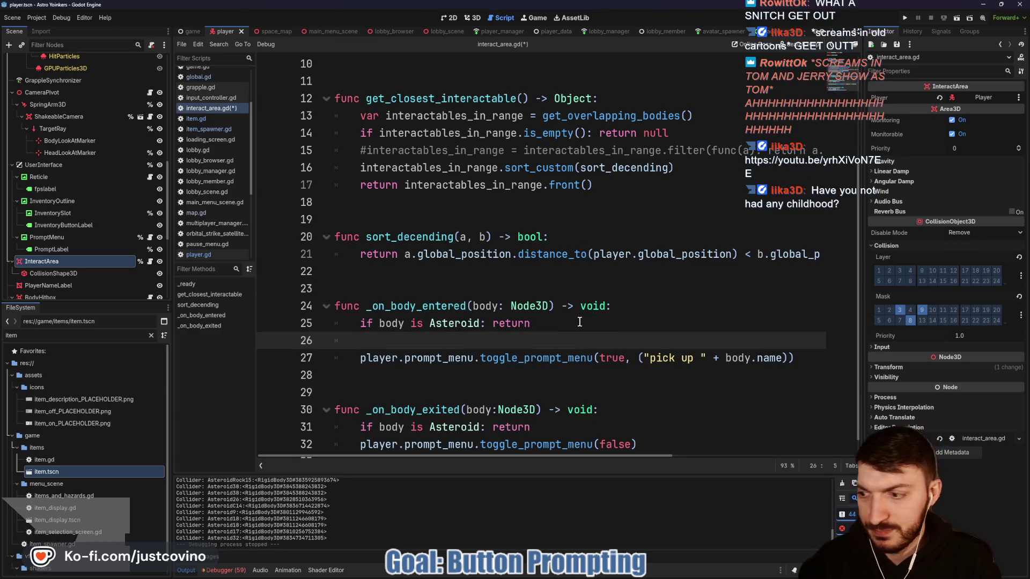
type("var body_name =")
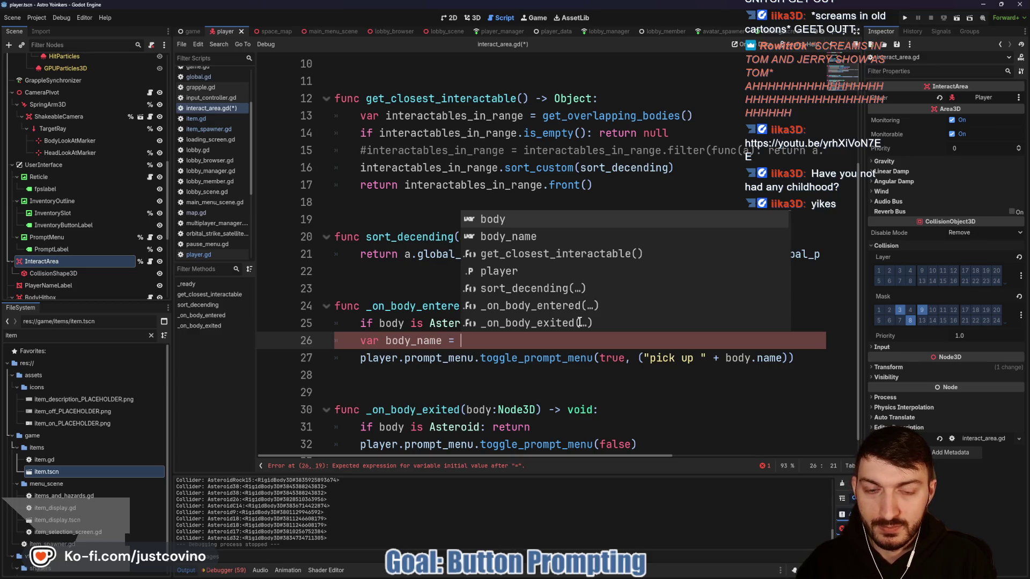
key("BackSpace")
key("BackSpace")
key("BackSpace")
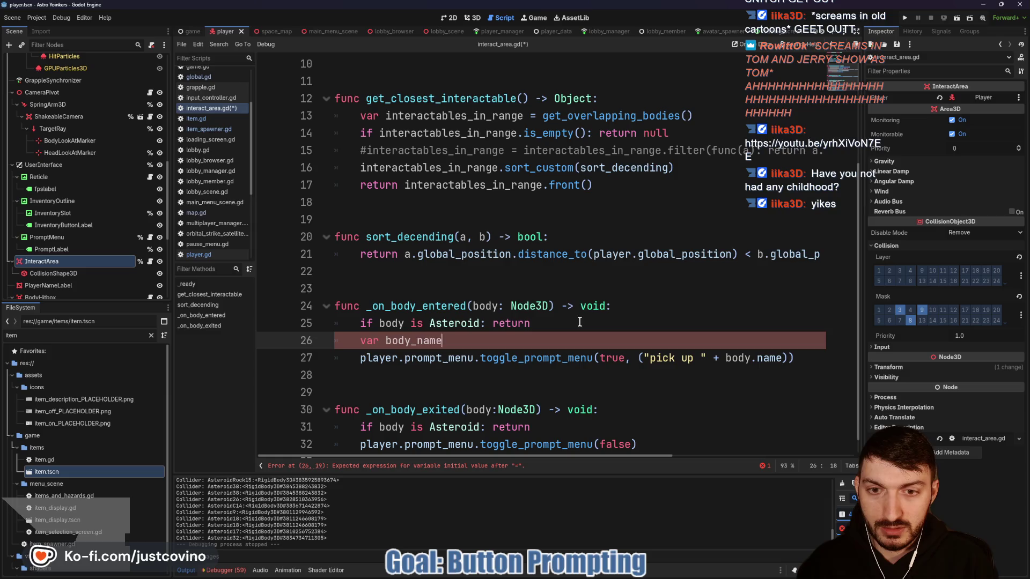
type("if body")
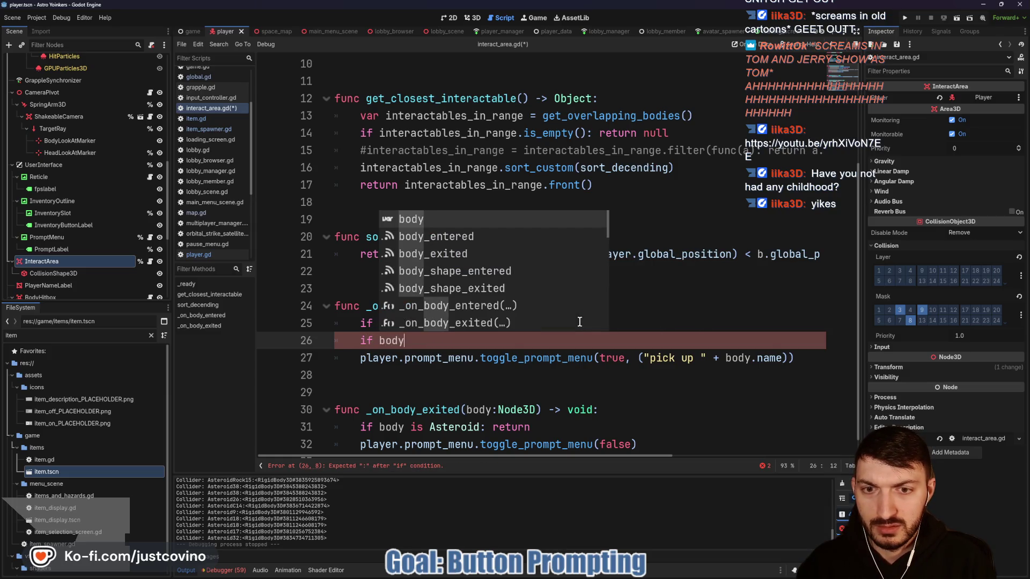
type(" is Item")
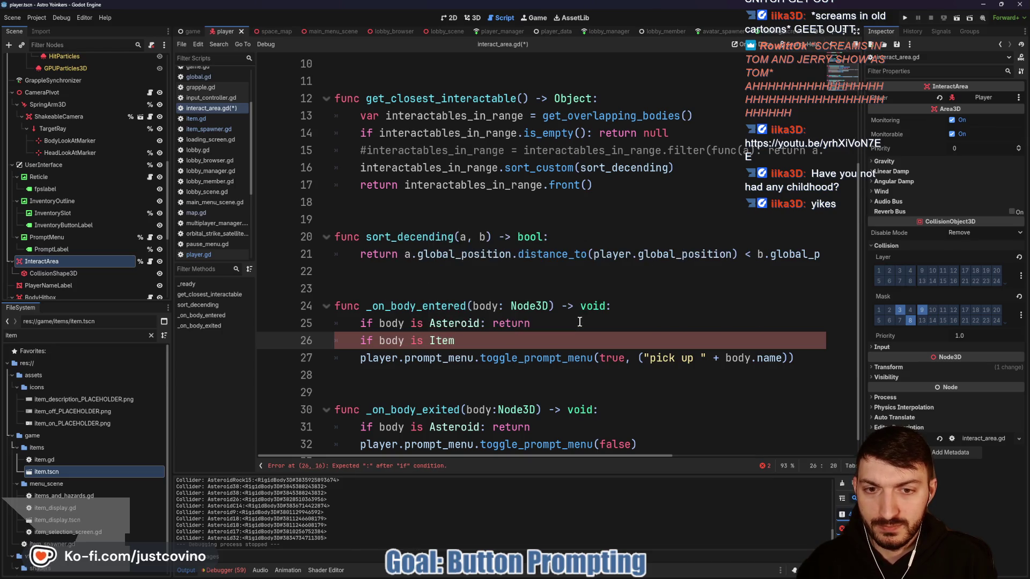
type(":")
key("Return")
type("bod")
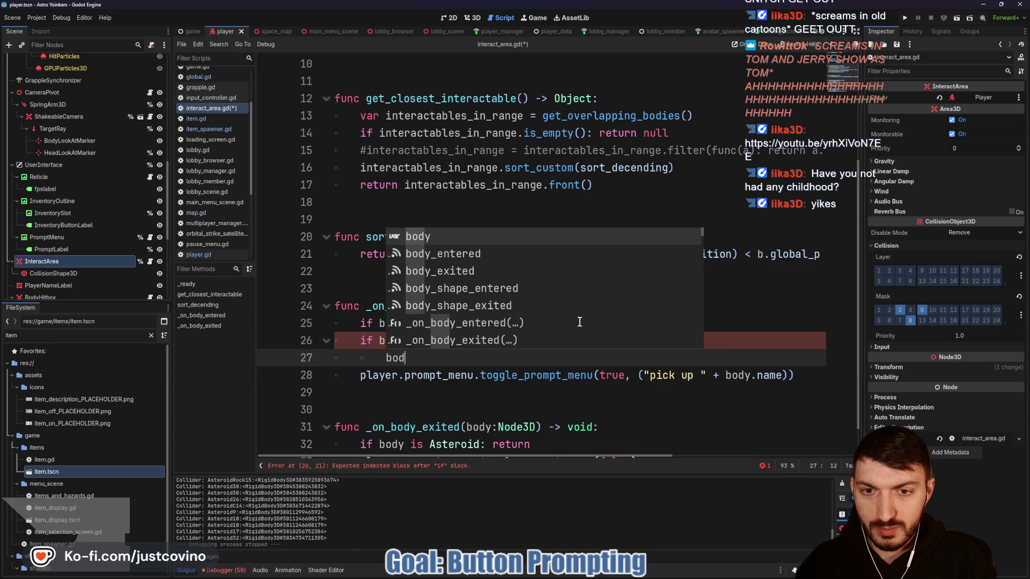
key("BackSpace")
key("BackSpace")
key("BackSpace")
type("body_name =")
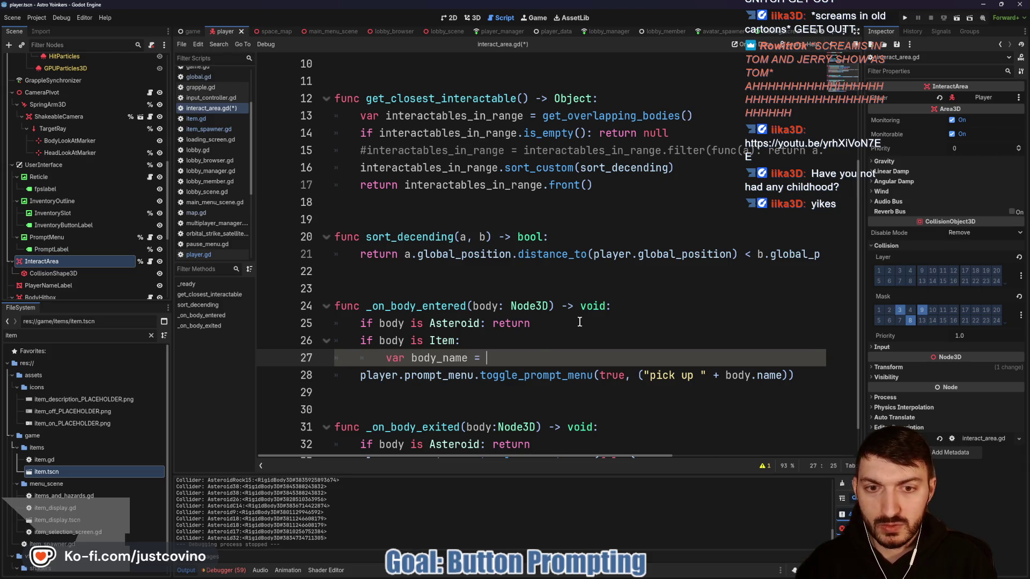
type("body.s")
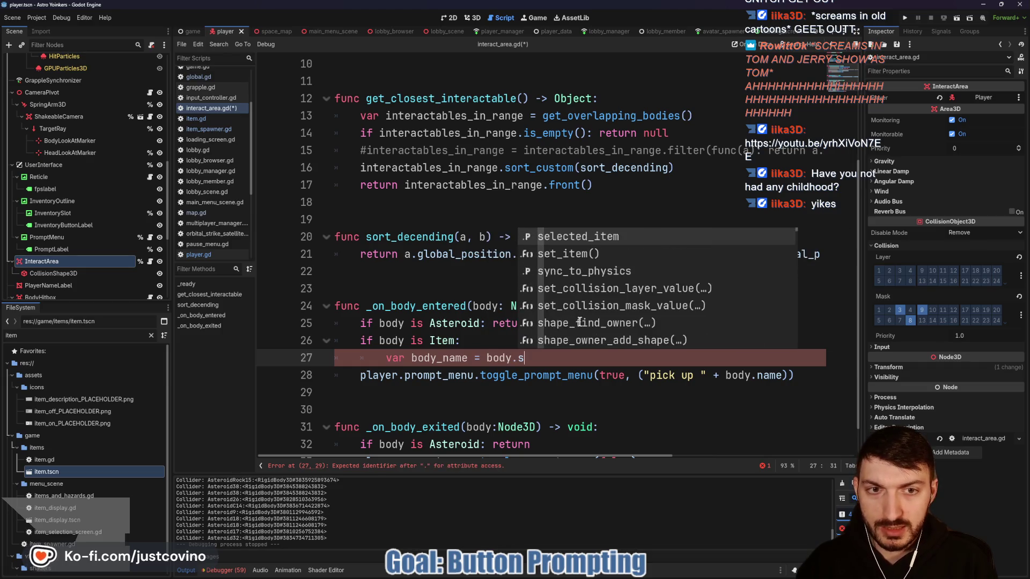
type("ele")
key("Return")
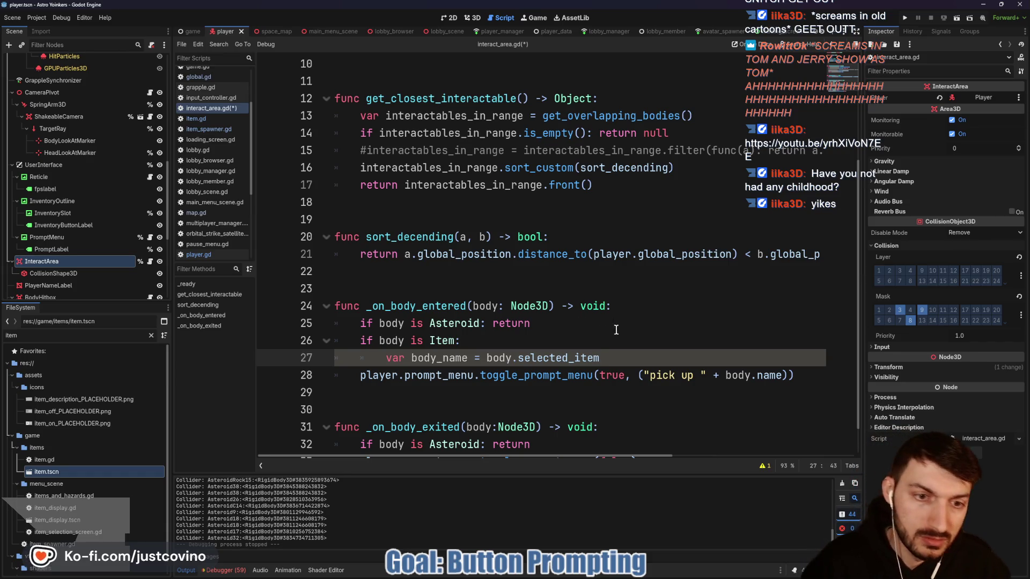
left_click_drag(600, 358, 486, 358)
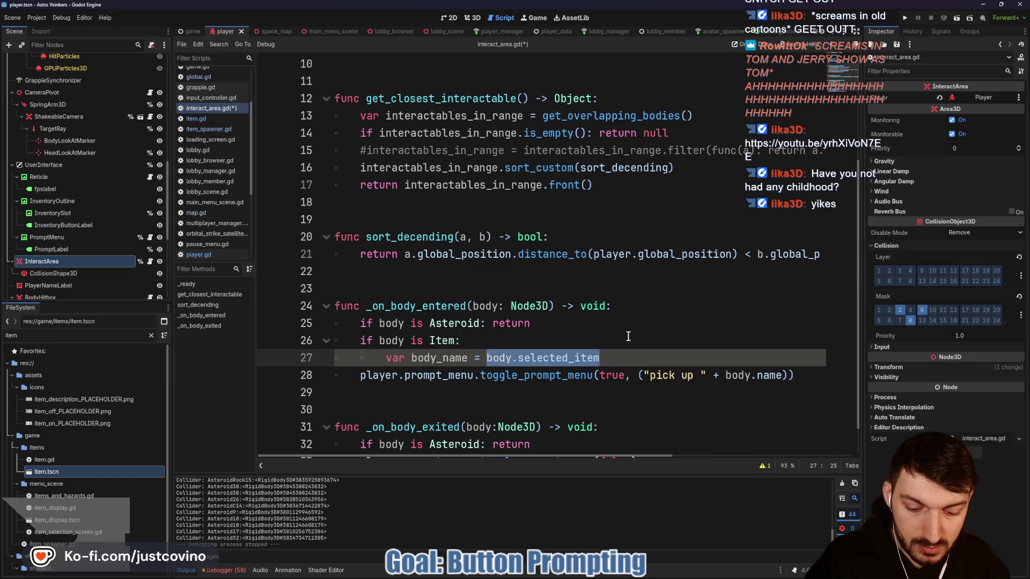
type("(")
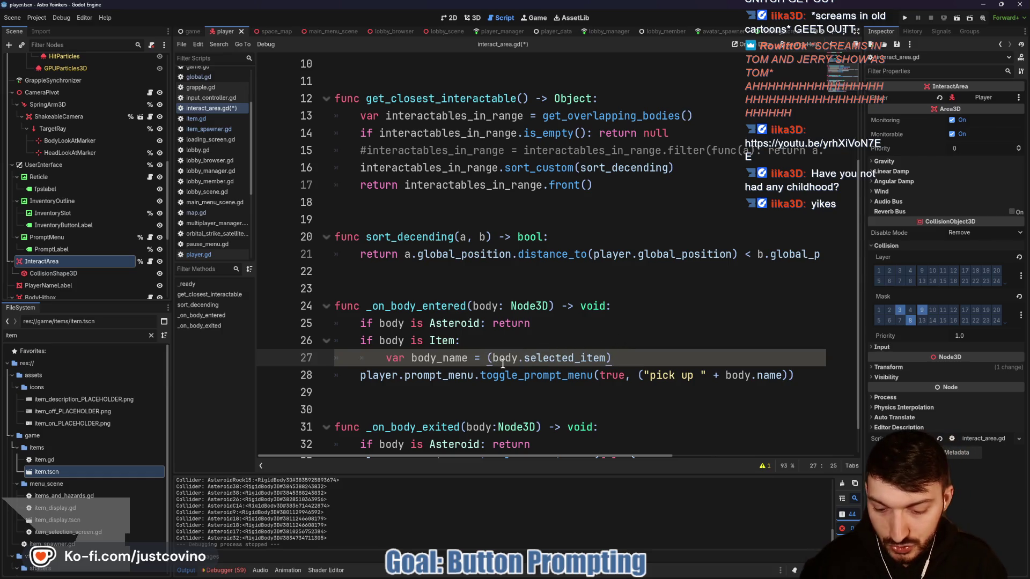
type("str")
left_click(639, 358)
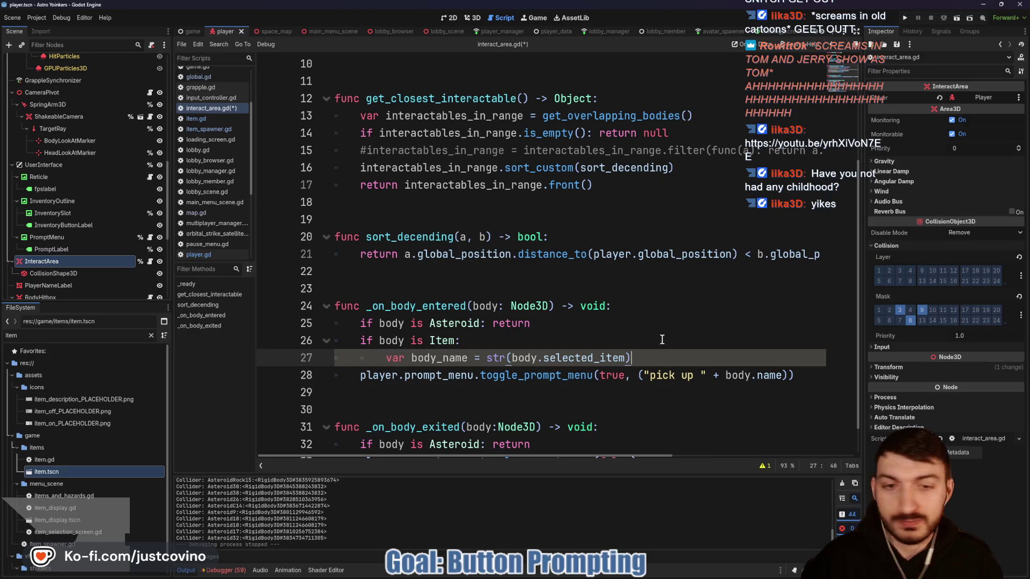
- Save interact_area.gd and enable the Flag layer in InteractArea's collision mask
key("ctrl+s")
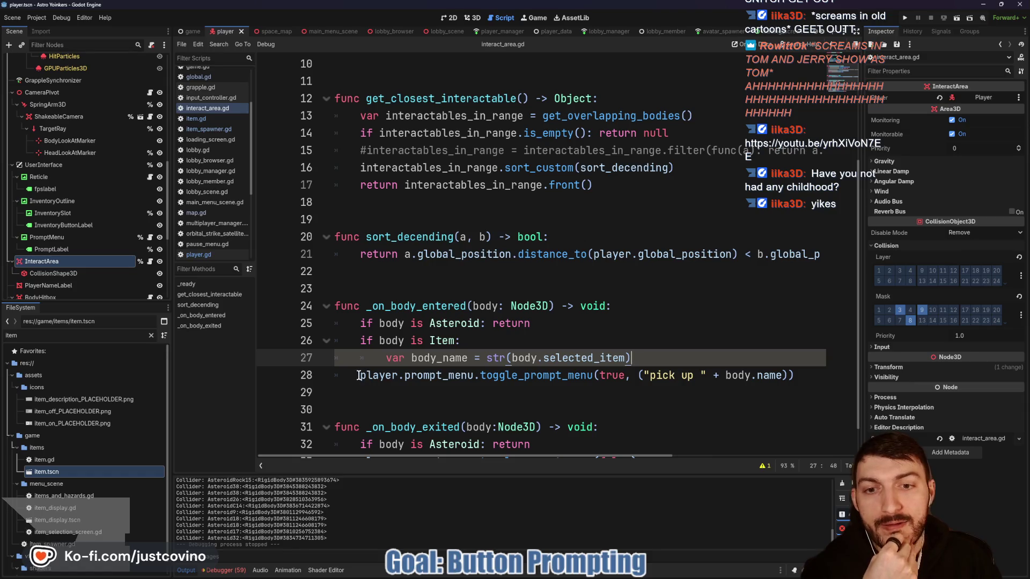
mouse_move(361, 374)
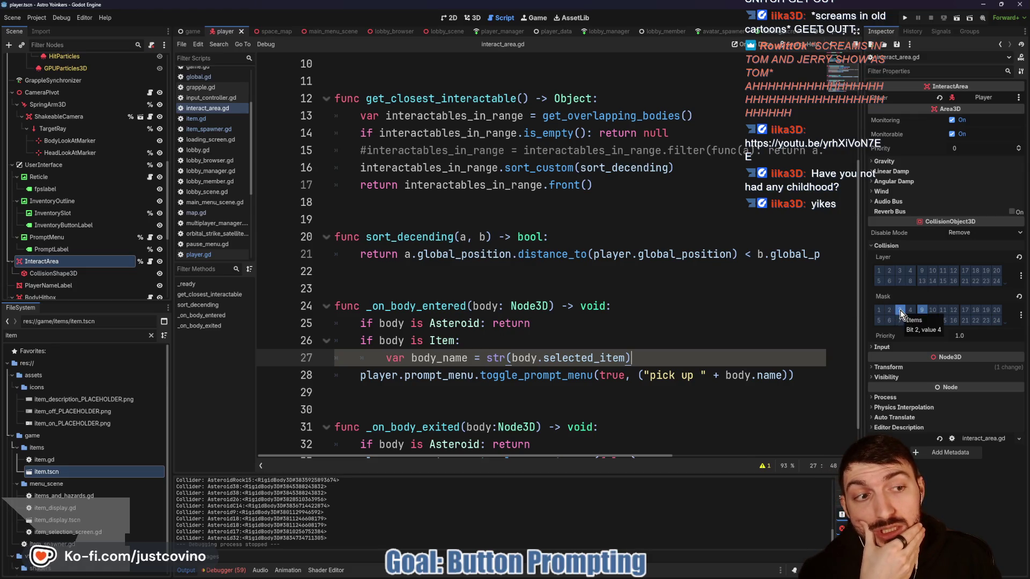
left_click(911, 320)
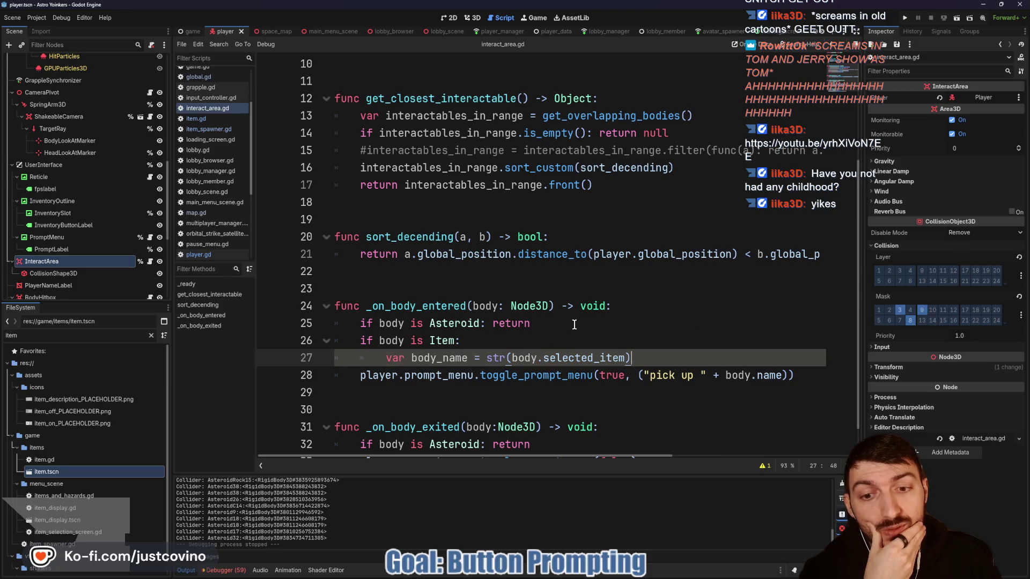
scroll(574, 324, "down", 1)
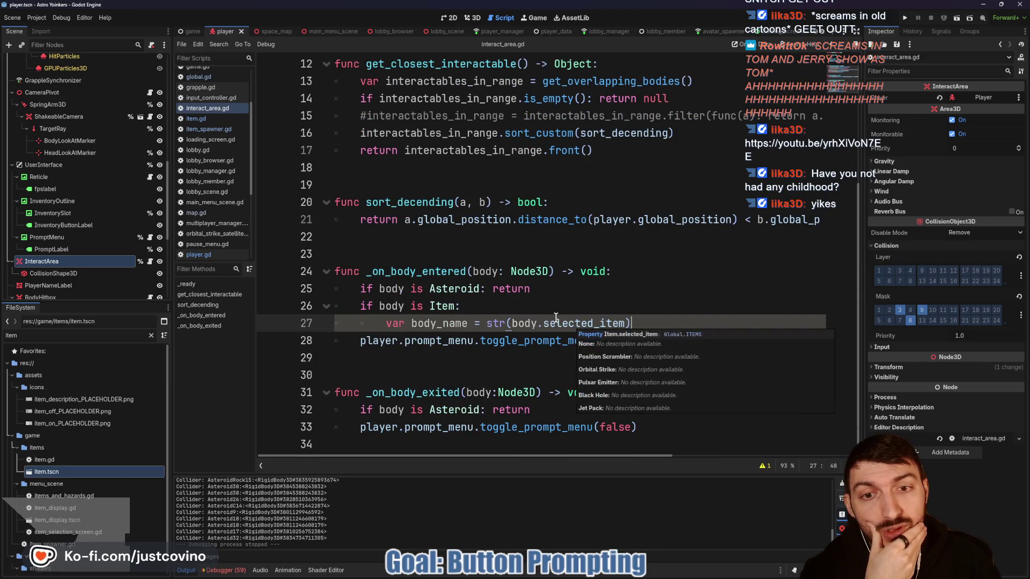
left_click_drag(552, 291, 367, 288)
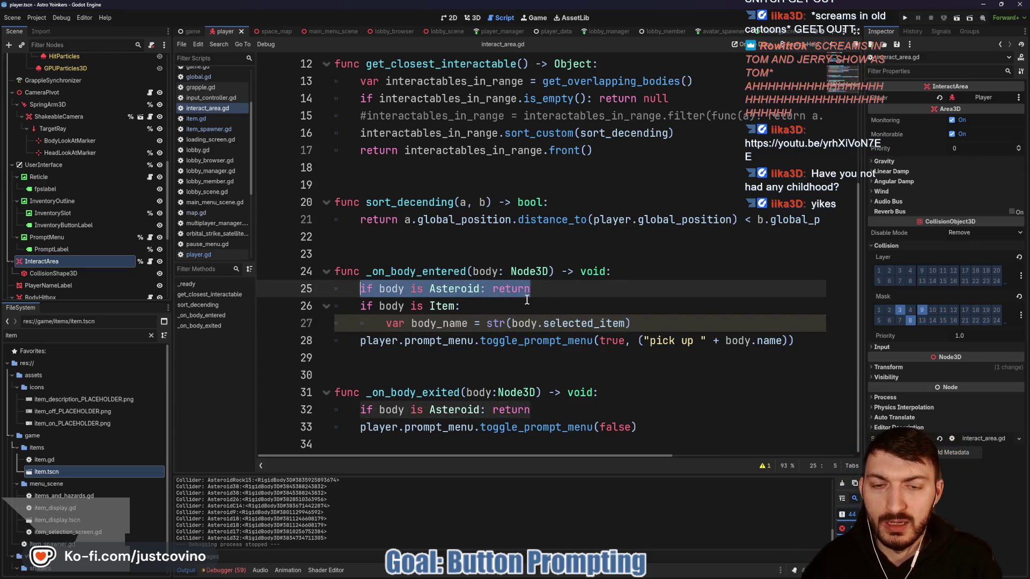
- Replace the Asteroid check with 'match body:' and nest the pickup lines under an Item case
type("match bod")
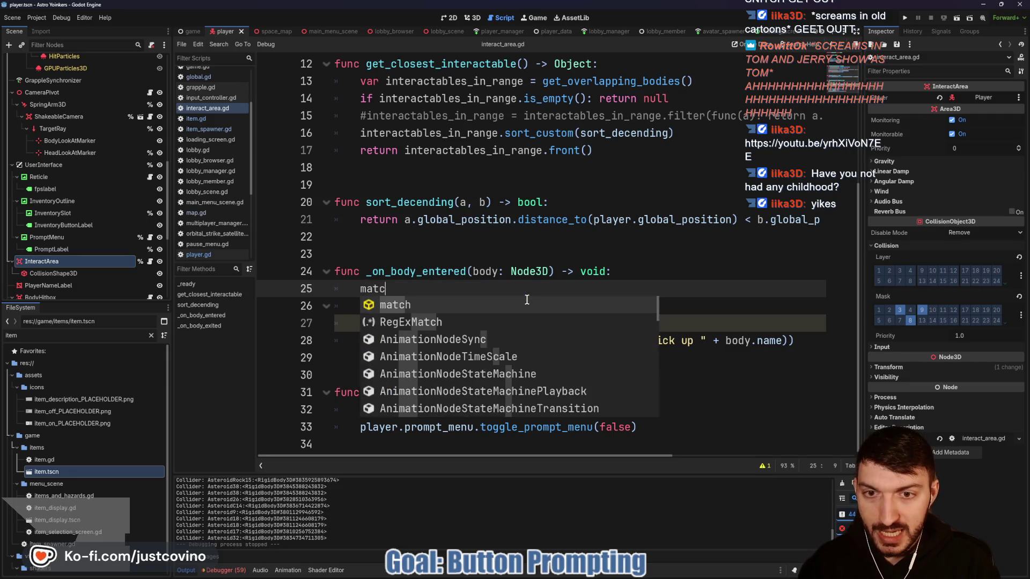
type("y:")
key("Return")
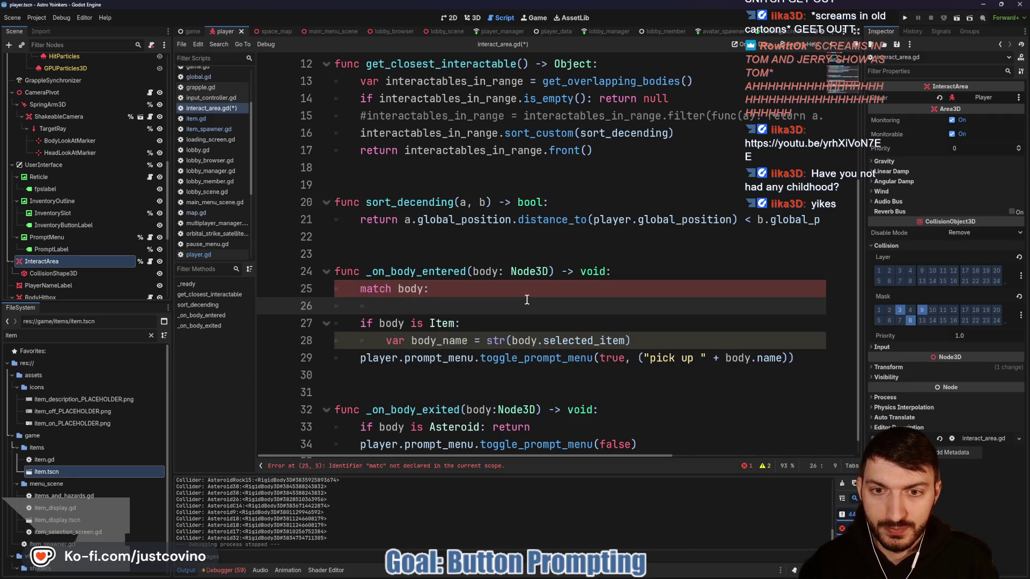
type("Item:")
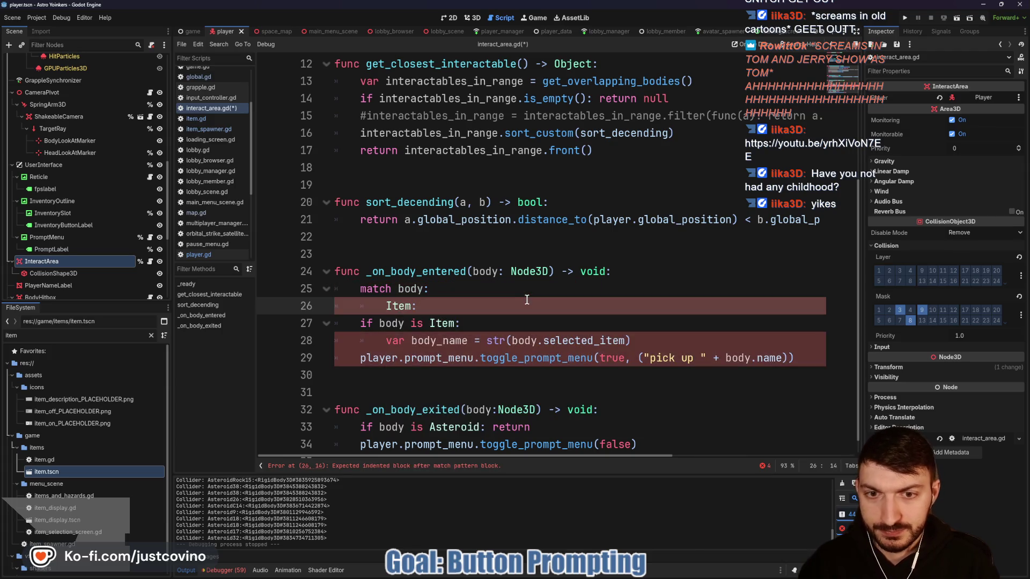
left_click_drag(480, 325, 303, 322)
key("BackSpace")
key("BackSpace")
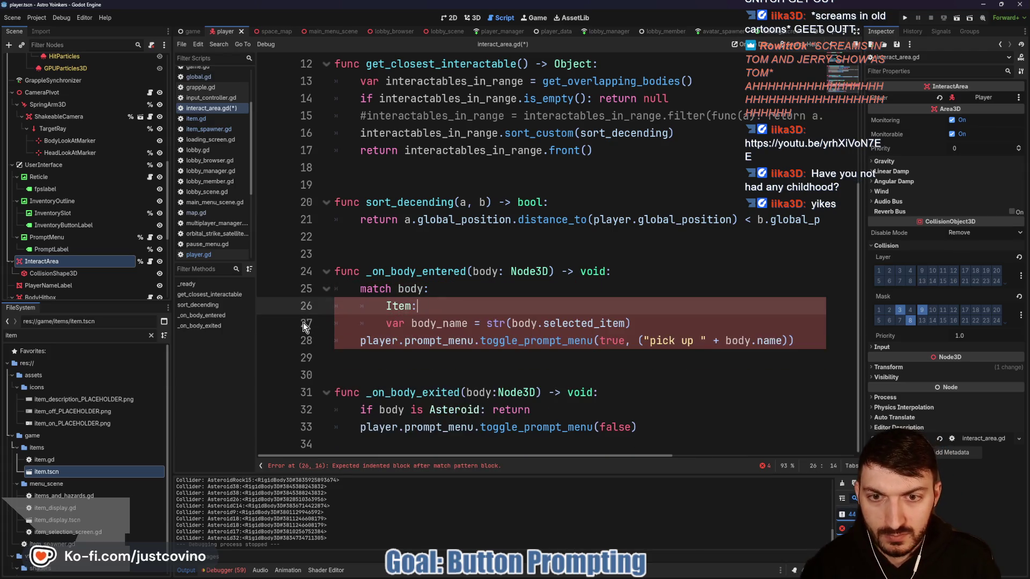
left_click(376, 321)
key("Tab")
left_click(358, 341)
key("Tab")
- Rename body_name to item_name and use it in the pick-up prompt text
scroll(662, 350, "right", 3)
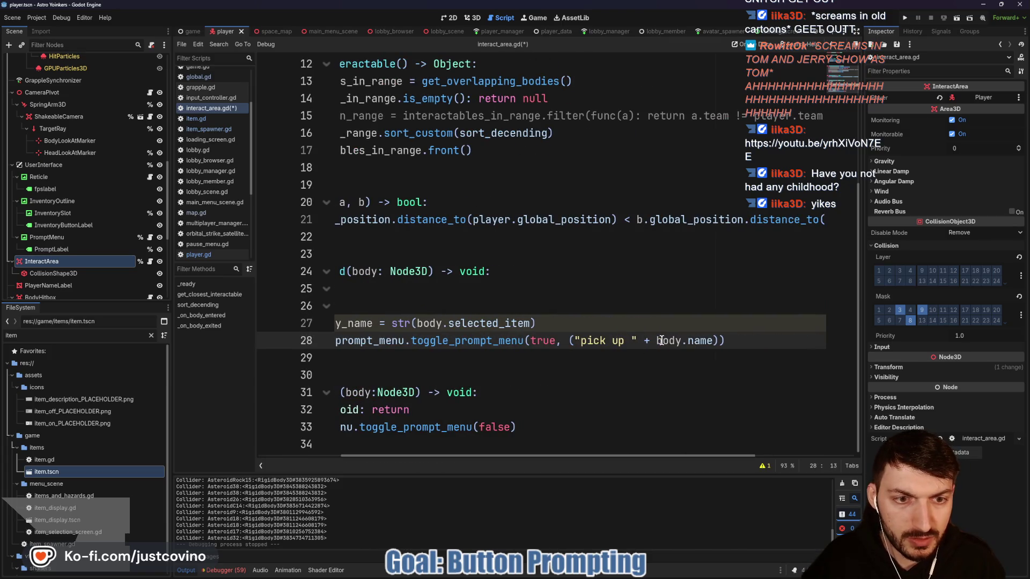
left_click_drag(656, 342, 712, 343)
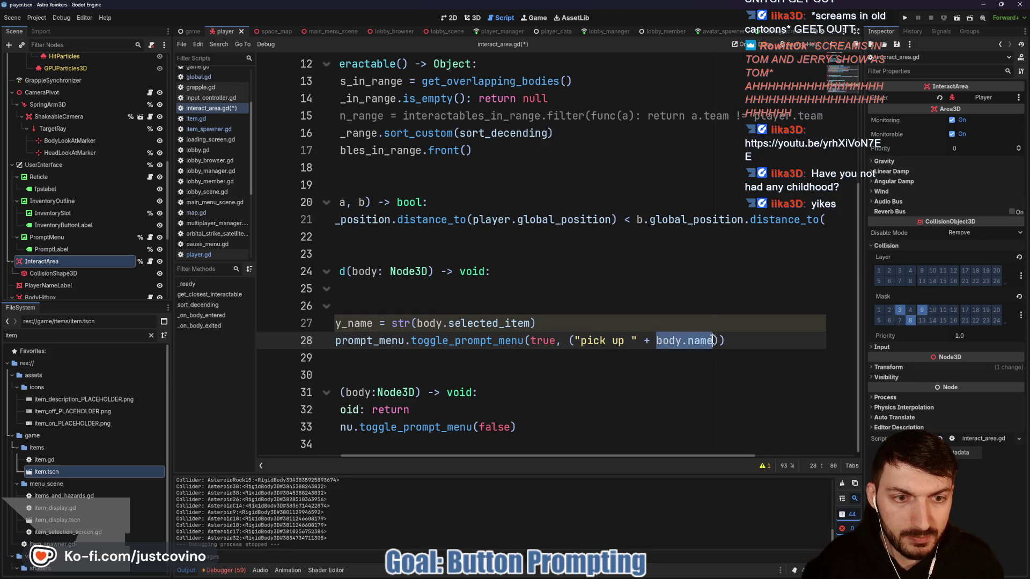
type("body_name")
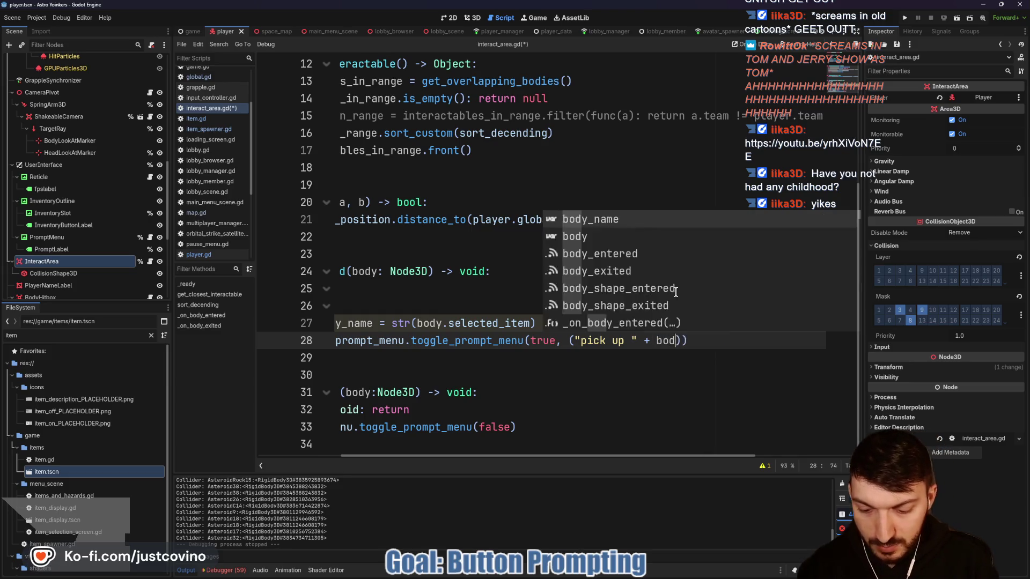
scroll(590, 316, "left", 3)
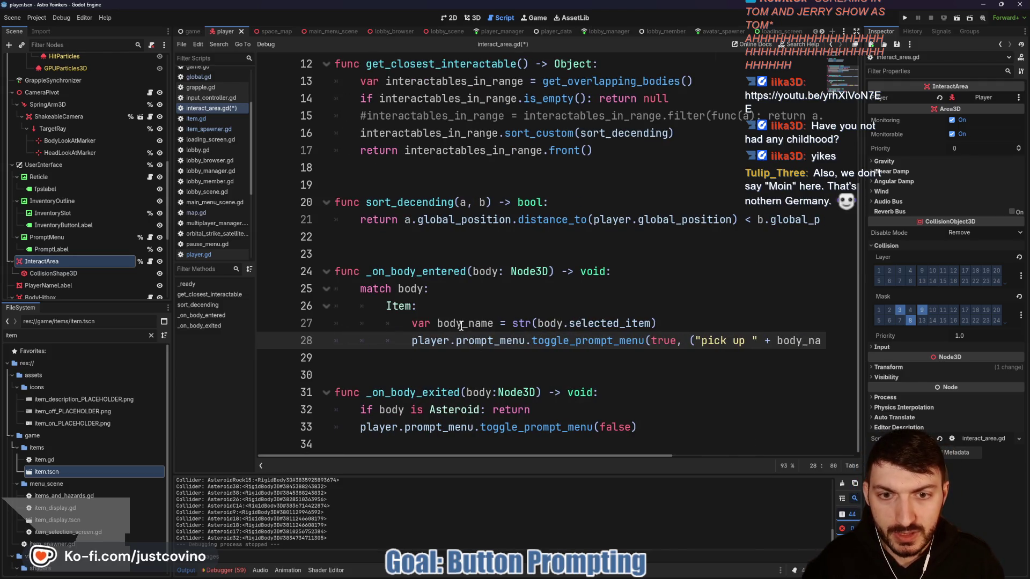
left_click_drag(461, 324, 434, 325)
type("item")
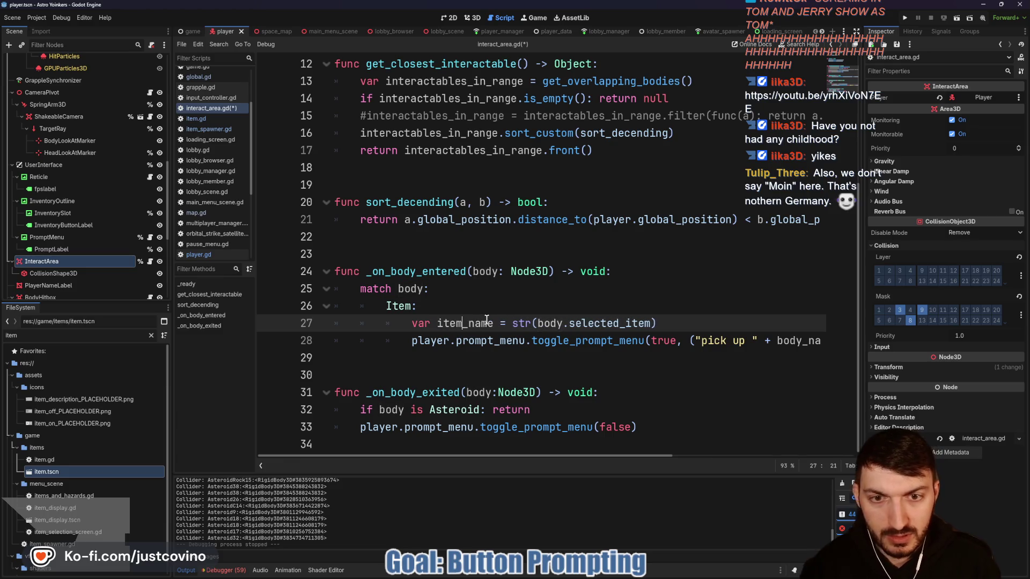
scroll(730, 340, "right", 2)
left_click_drag(724, 340, 696, 340)
type("item")
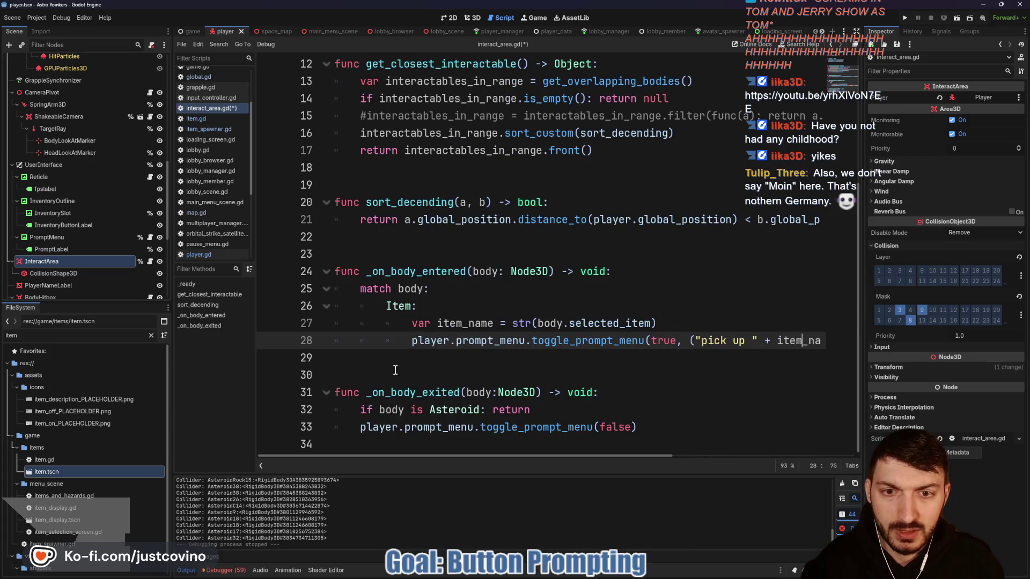
- Add a Flag case calling player.prompt_menu.toggle_prompt_menu(true, "pick up Flag")
left_click(437, 365)
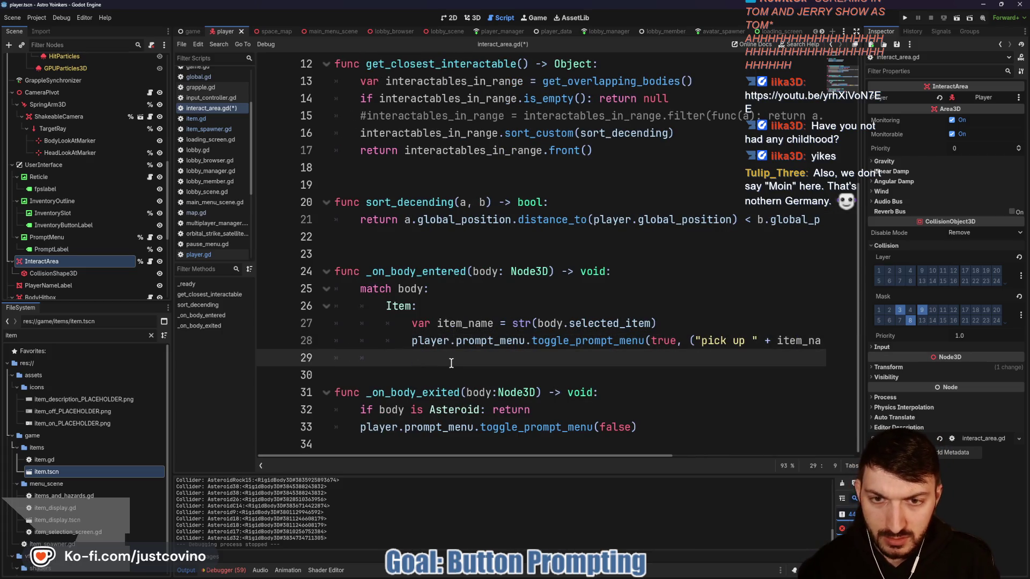
type("Flag")
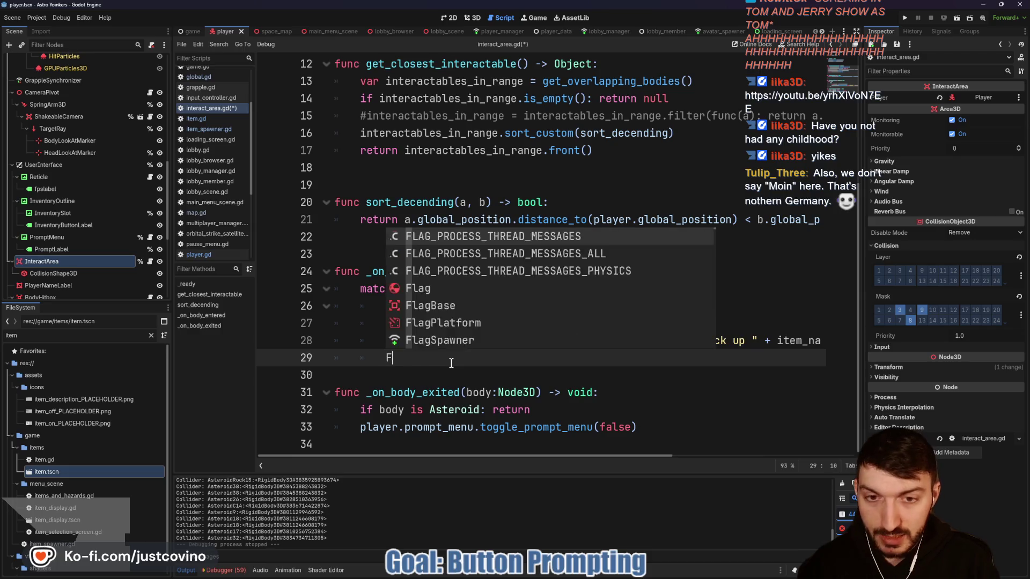
key("Escape")
type(":")
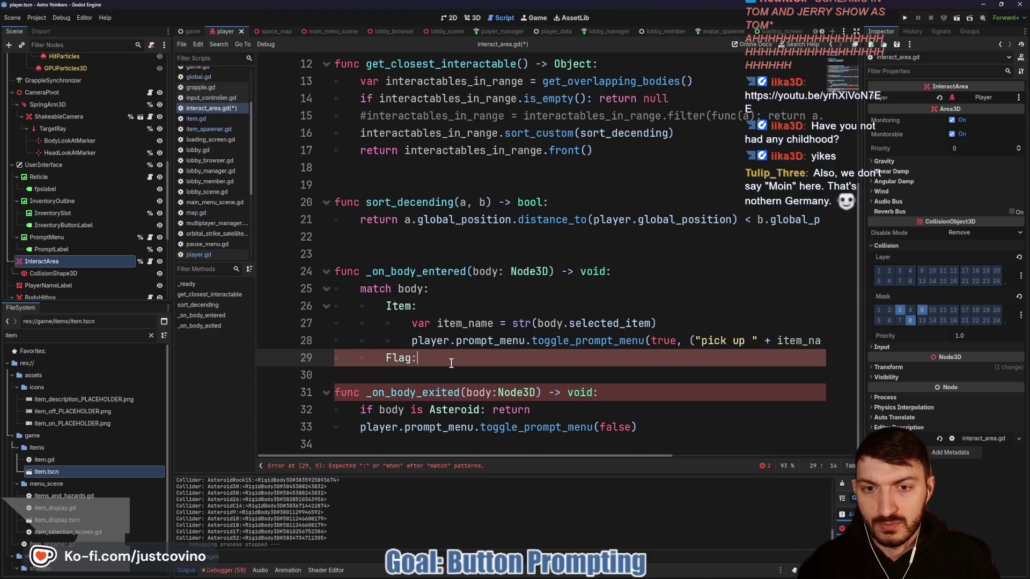
key("Return")
type("player.promp")
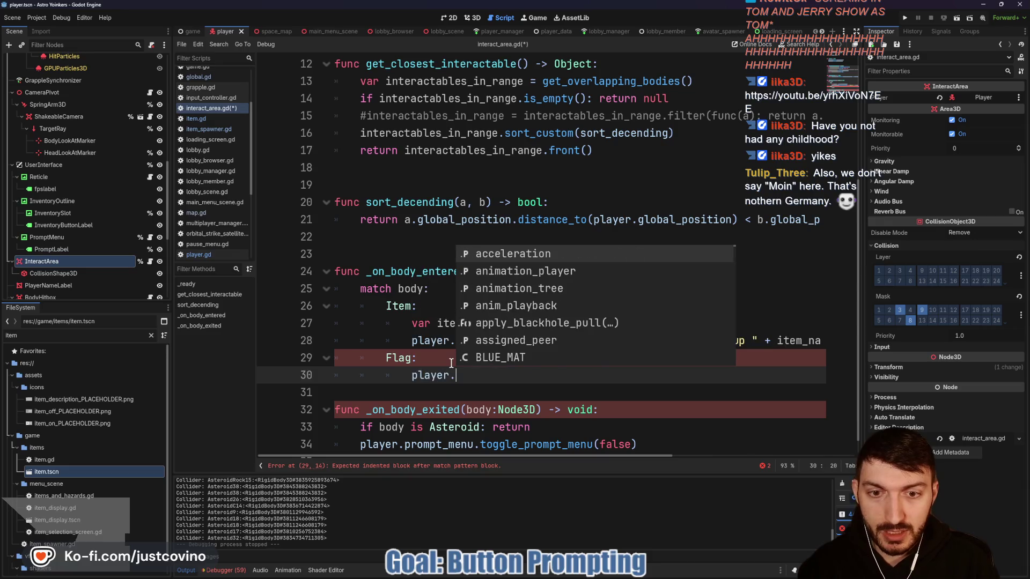
key("Return")
type(".tog")
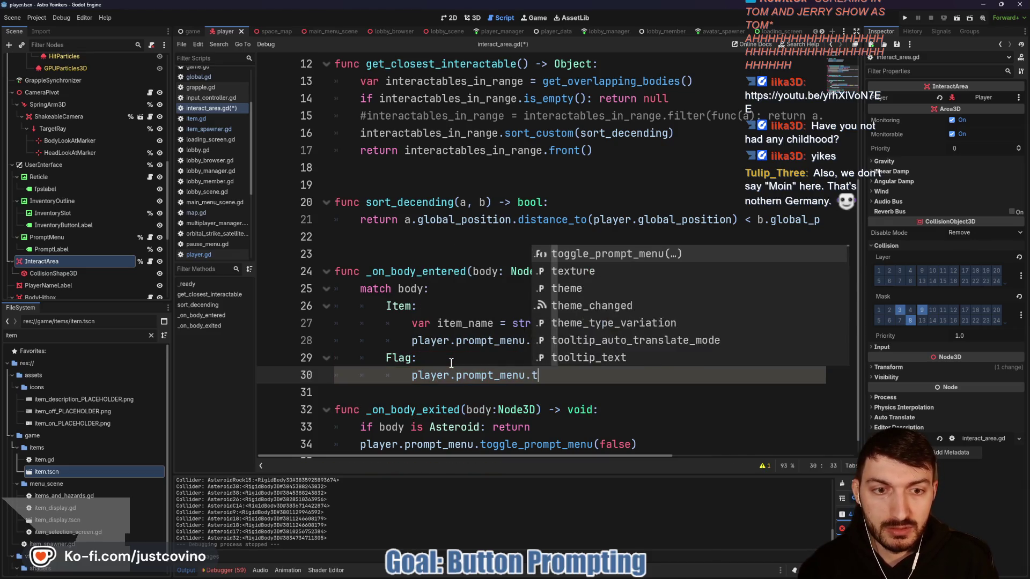
key("Return")
type("trye")
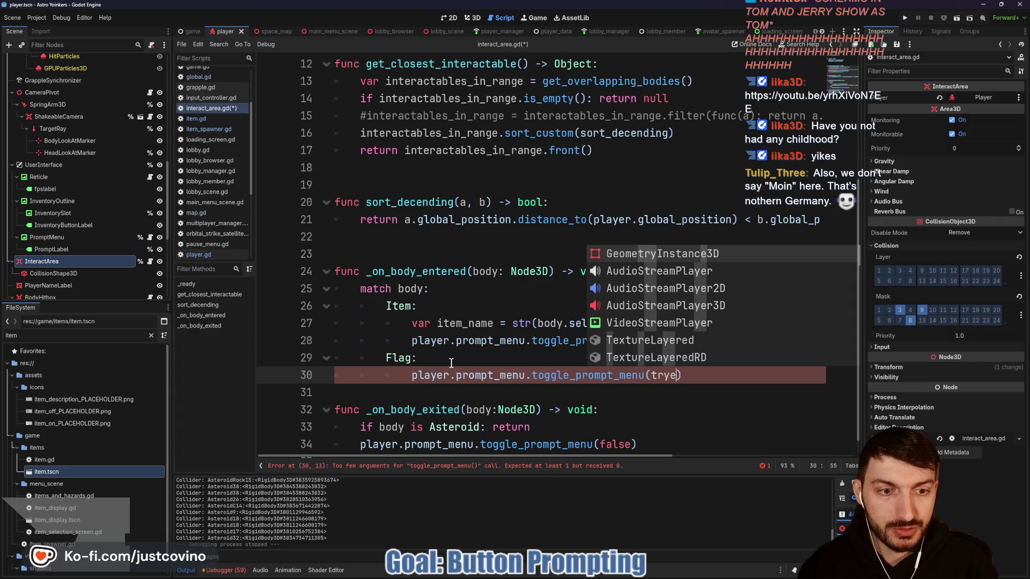
key("BackSpace")
key("BackSpace")
type("ue, \"")
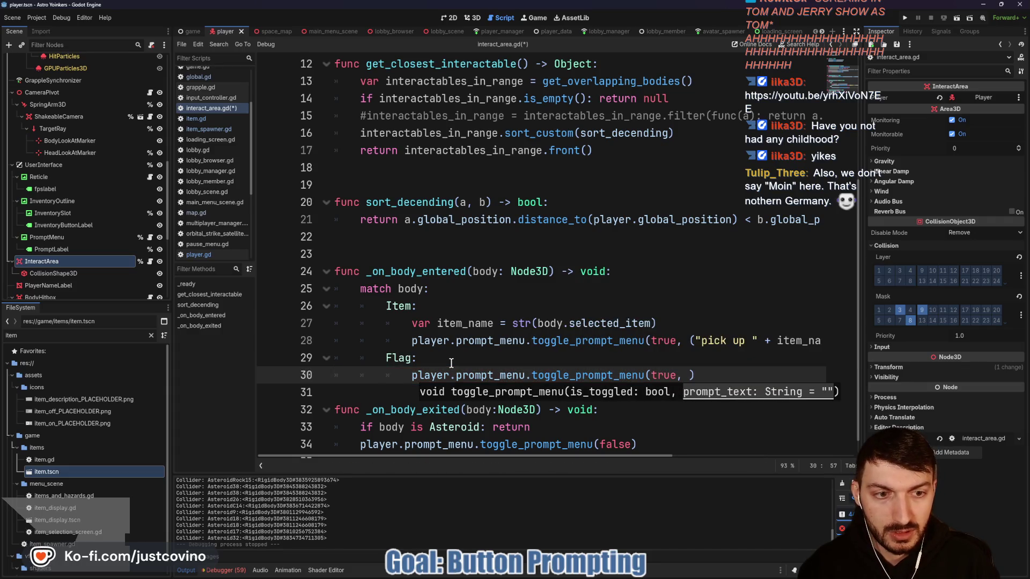
type("pick up Fl")
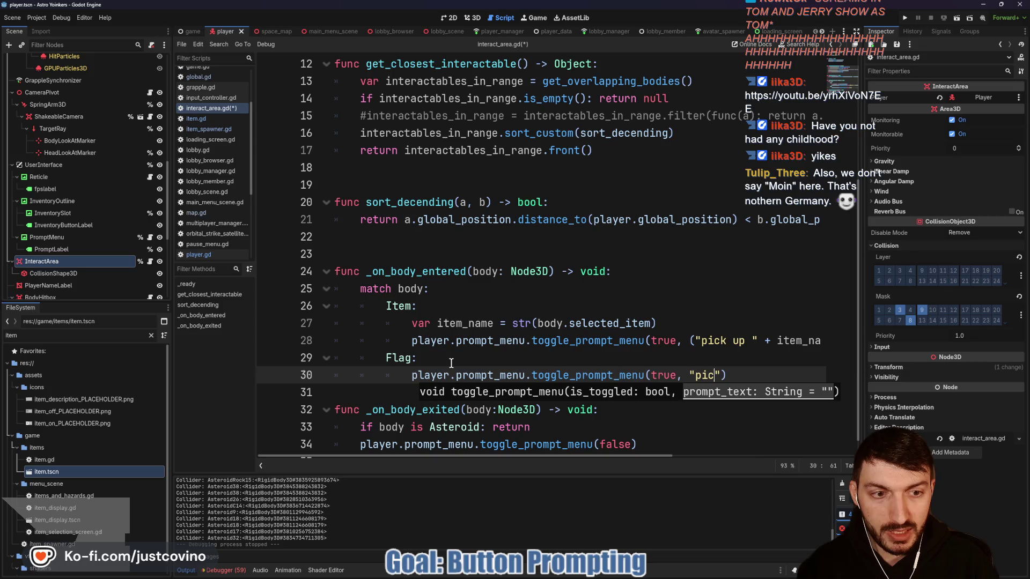
type("ag")
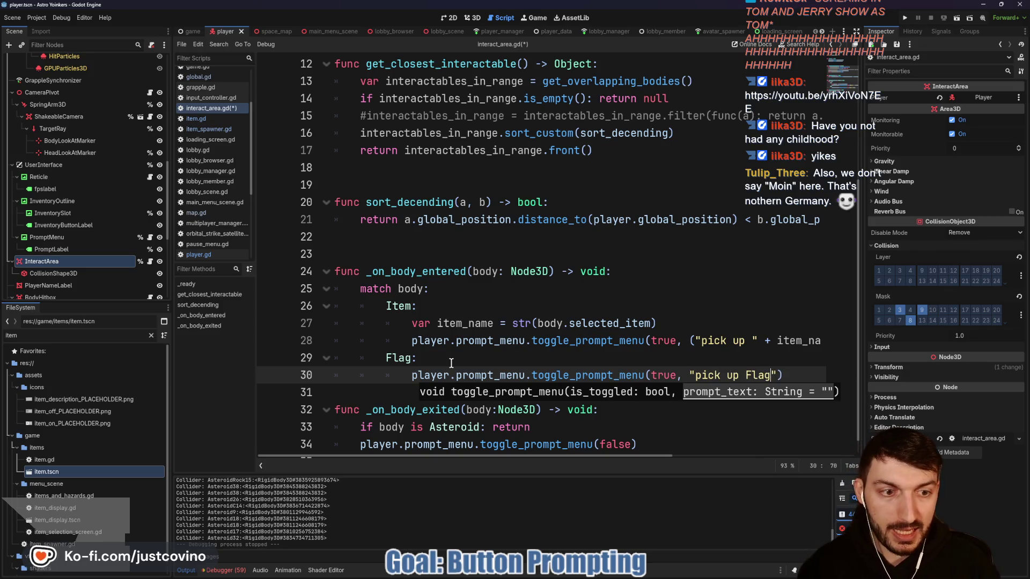
- Add a default '_: return' case to the match and save the script
left_click(789, 374)
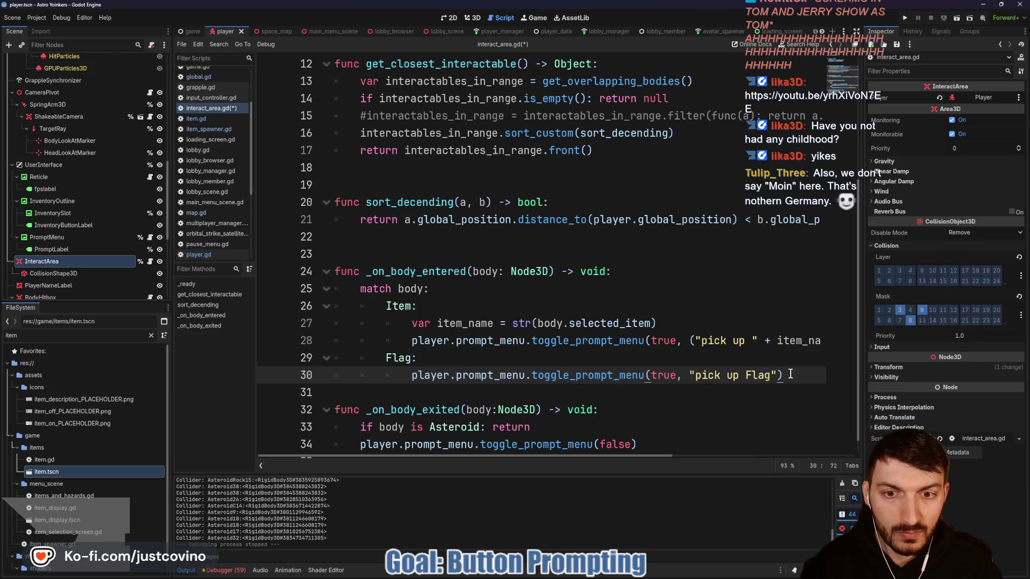
key("Return")
type("_:")
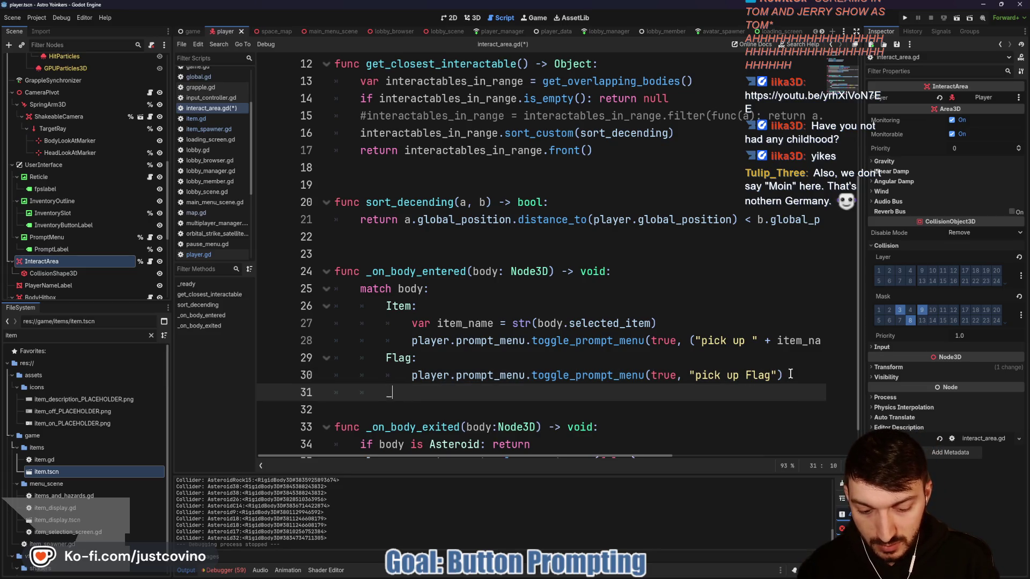
key("Return")
type("return")
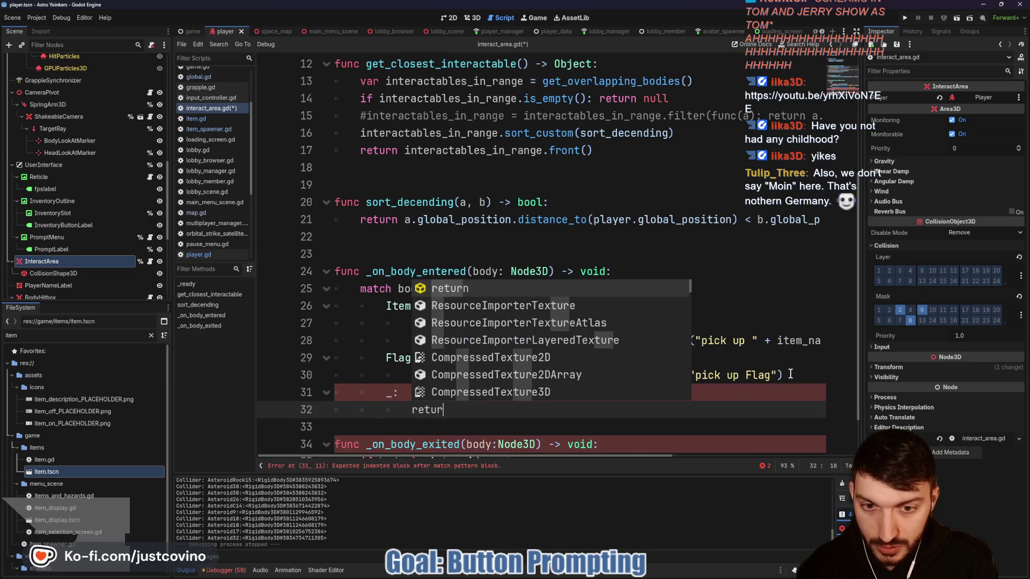
key("ctrl+s")
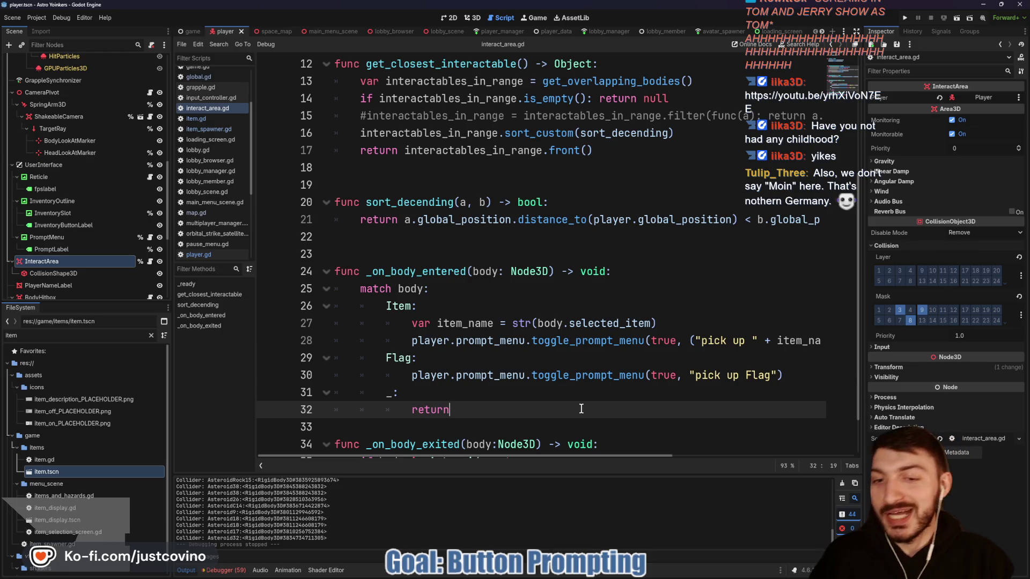
- Add a blank line after the match block and run the project with F5
left_click(415, 431)
key("Return")
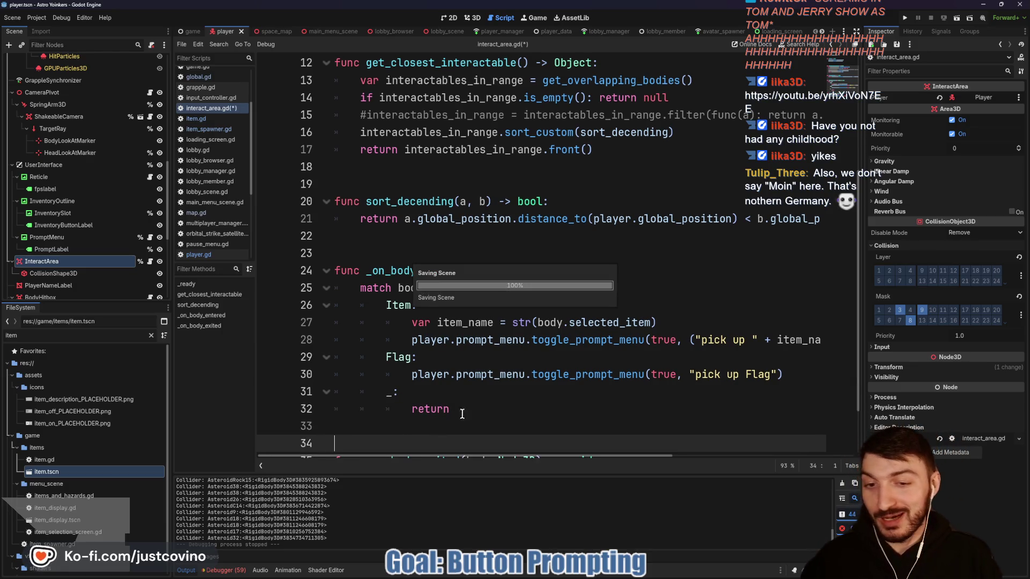
scroll(485, 402, "down", 2)
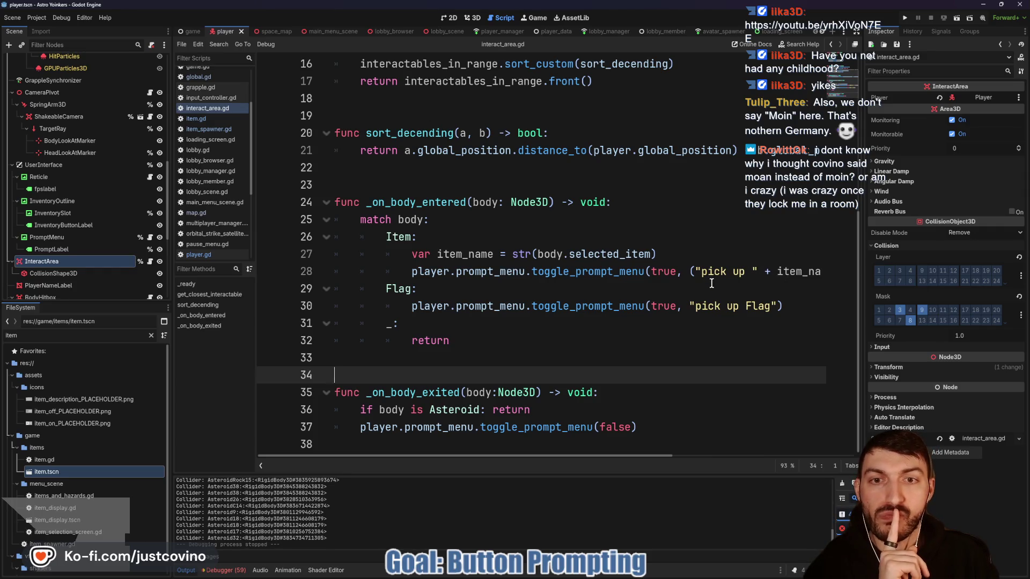
key("F5")
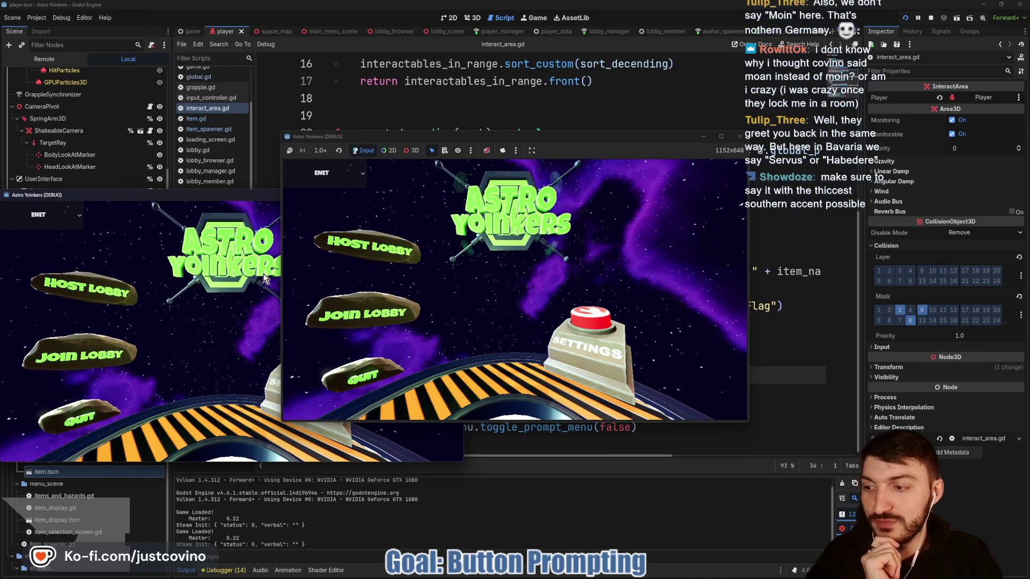
- Arrange the two game windows side by side and host a private lobby in the left one
mouse_move(377, 136)
left_mouse_down()
mouse_move(732, 168)
mouse_move(629, 143)
left_mouse_up()
mouse_move(338, 198)
left_mouse_down()
mouse_move(349, 159)
mouse_move(401, 151)
left_mouse_up()
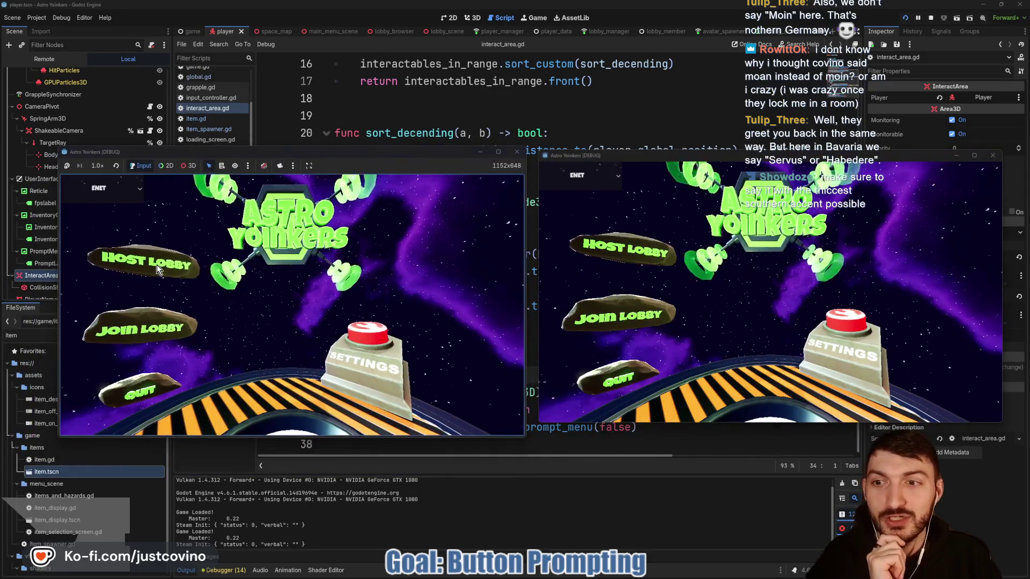
left_click(161, 249)
left_click(289, 257)
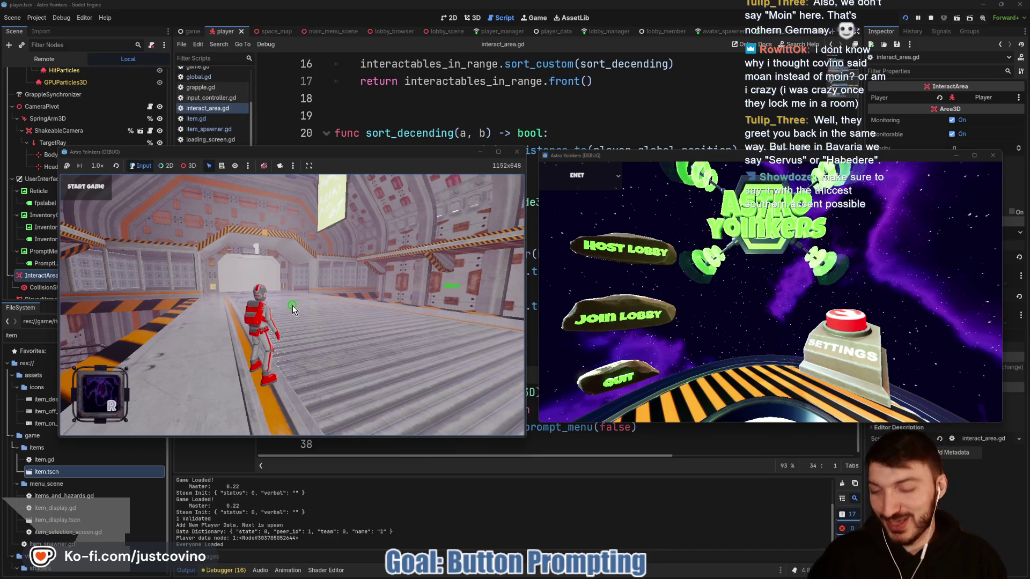
- Join from the right window, start the match, and grapple repeatedly between asteroids
left_click(647, 318)
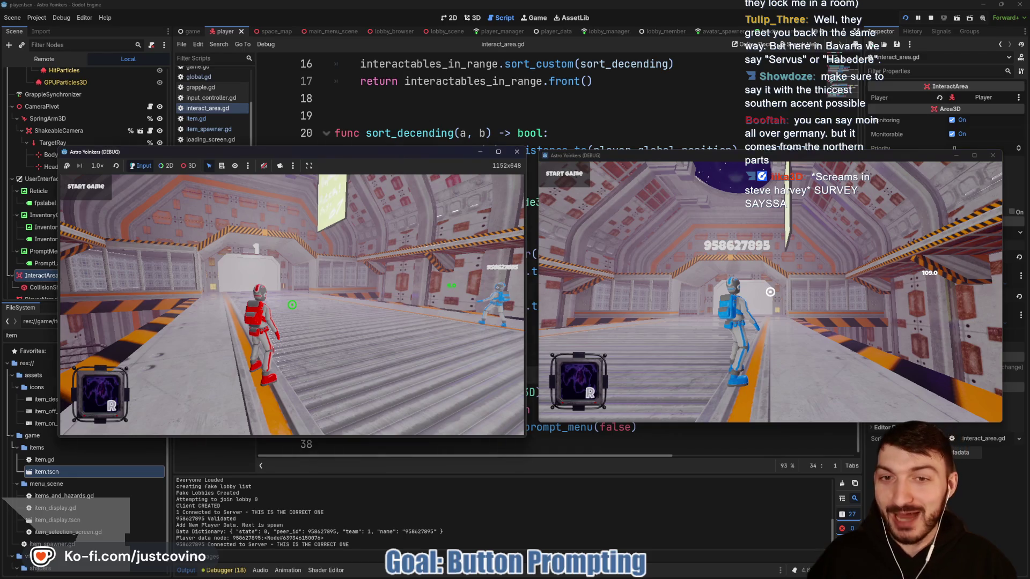
left_click(100, 188)
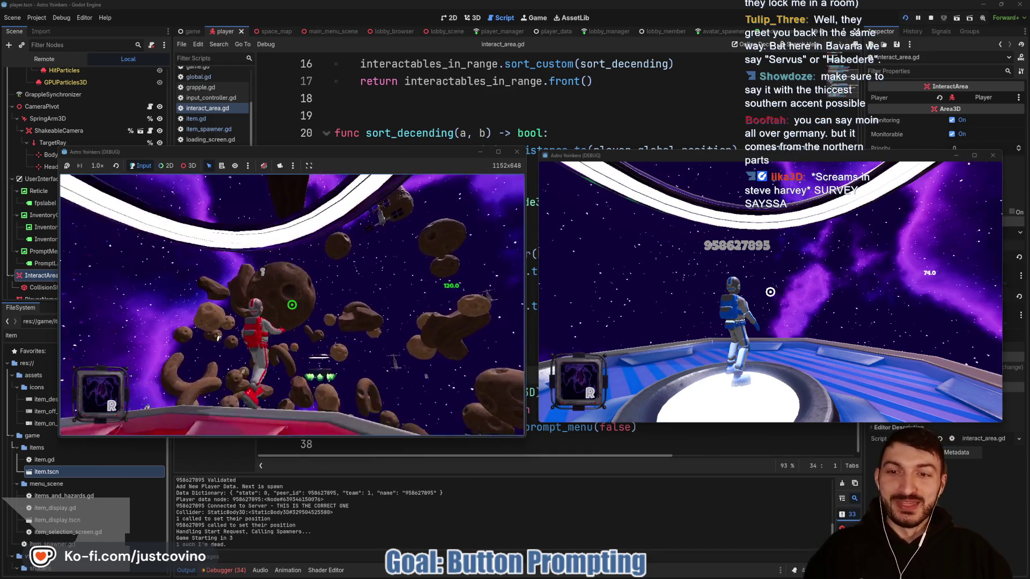
left_click(292, 305)
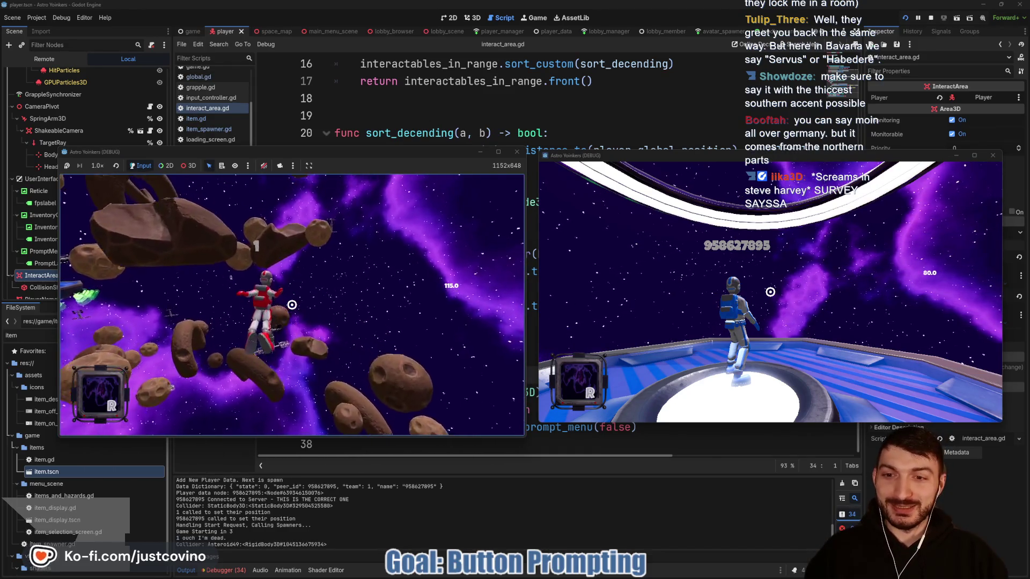
left_click(292, 305)
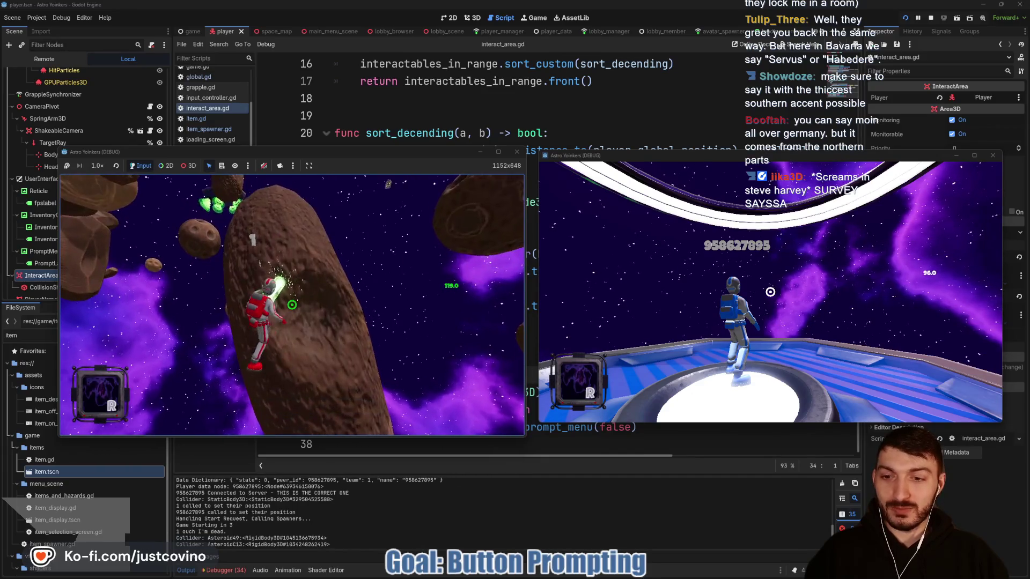
left_click(292, 305)
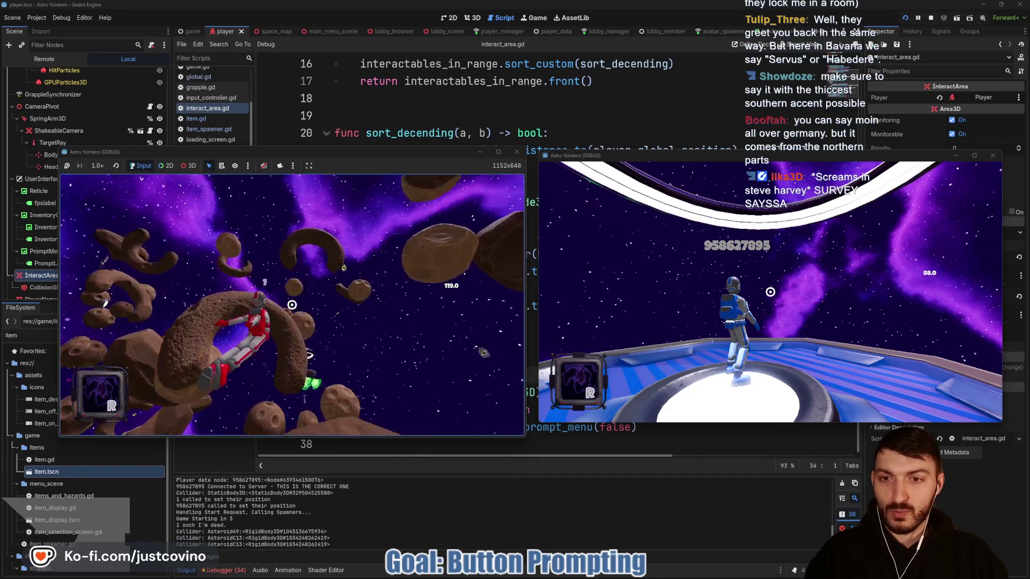
left_click(292, 305)
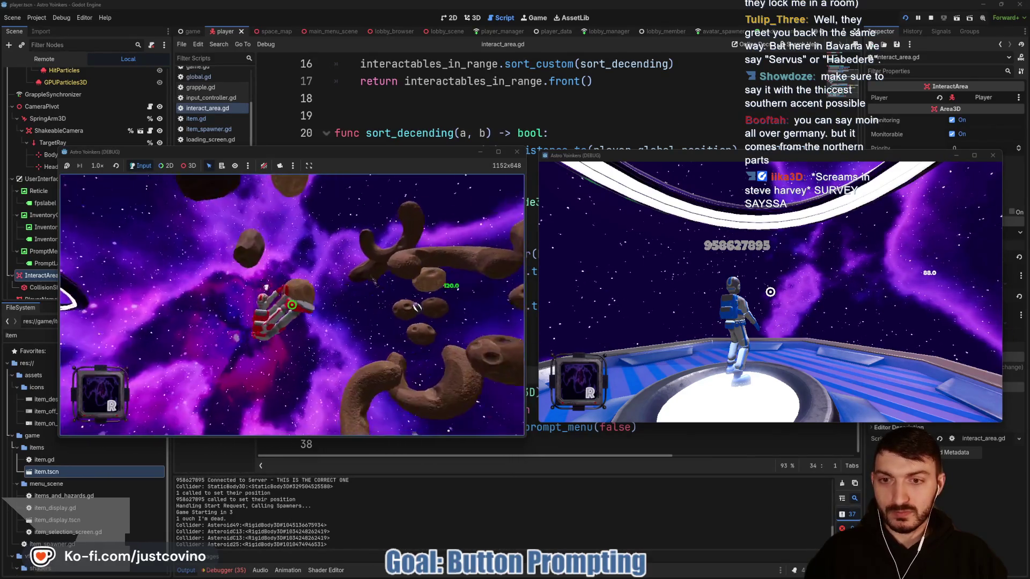
left_click(291, 304)
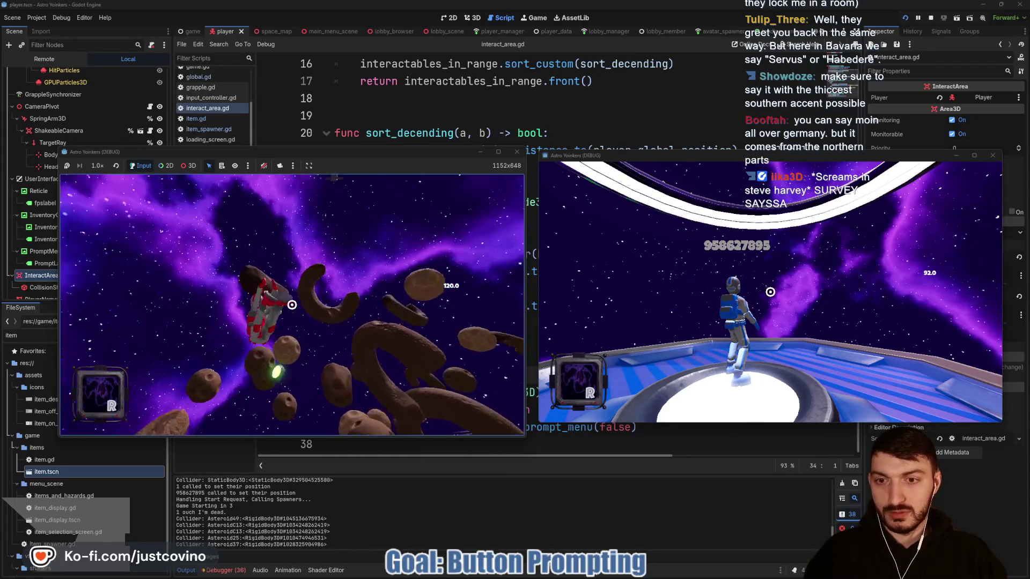
left_click(292, 305)
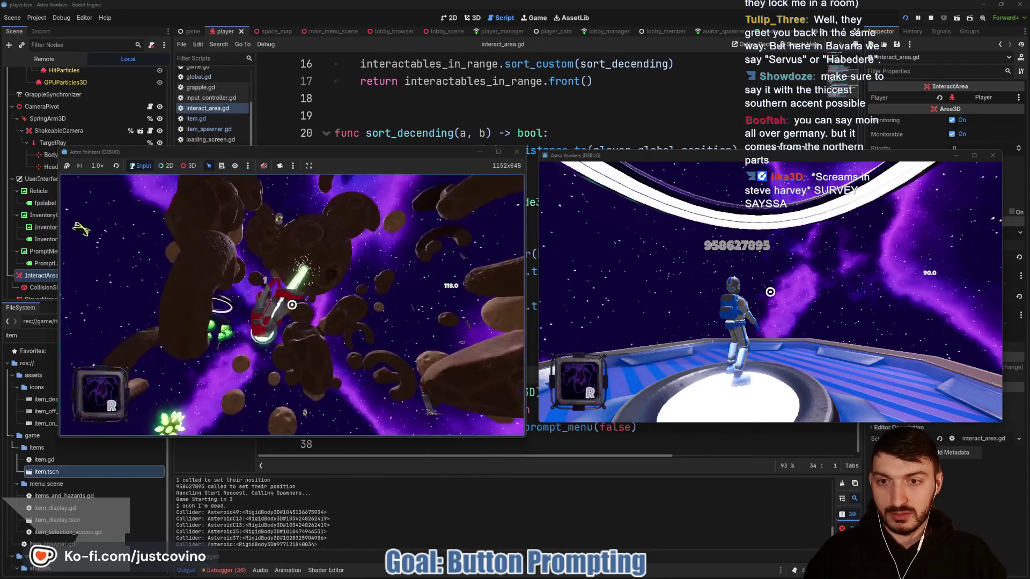
left_click(291, 305)
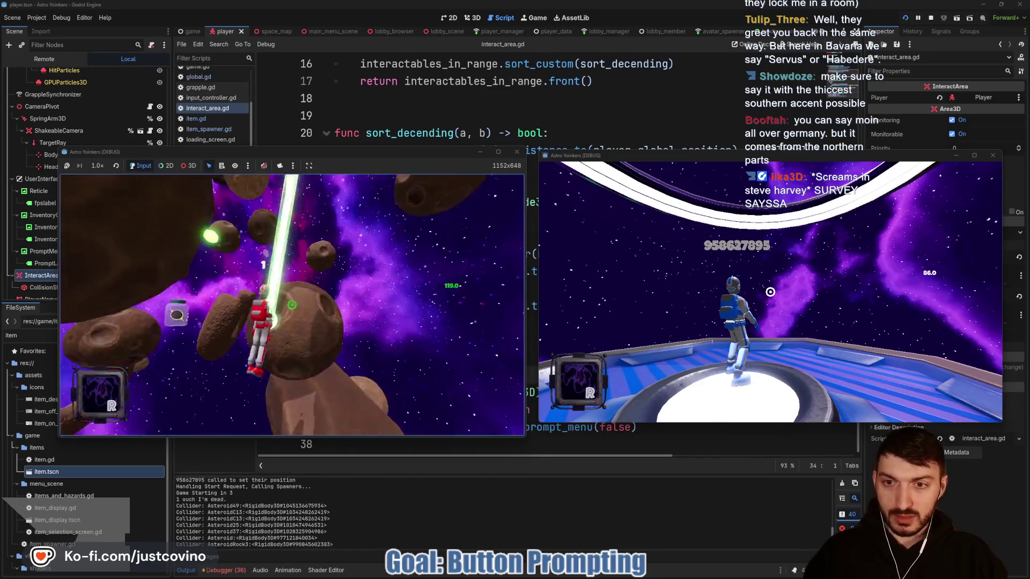
left_click(292, 304)
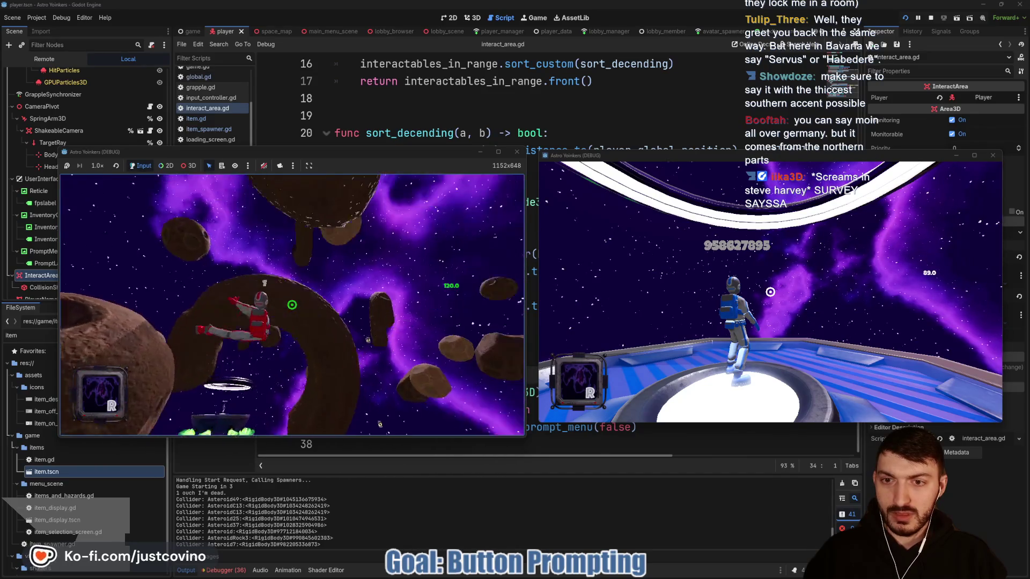
left_click(291, 305)
left_click(292, 304)
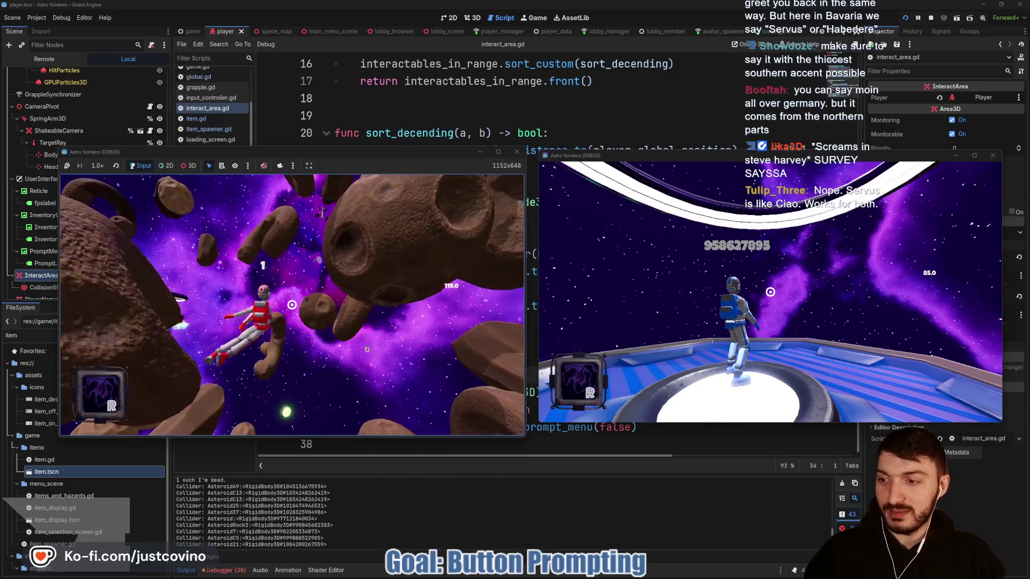
left_click(292, 305)
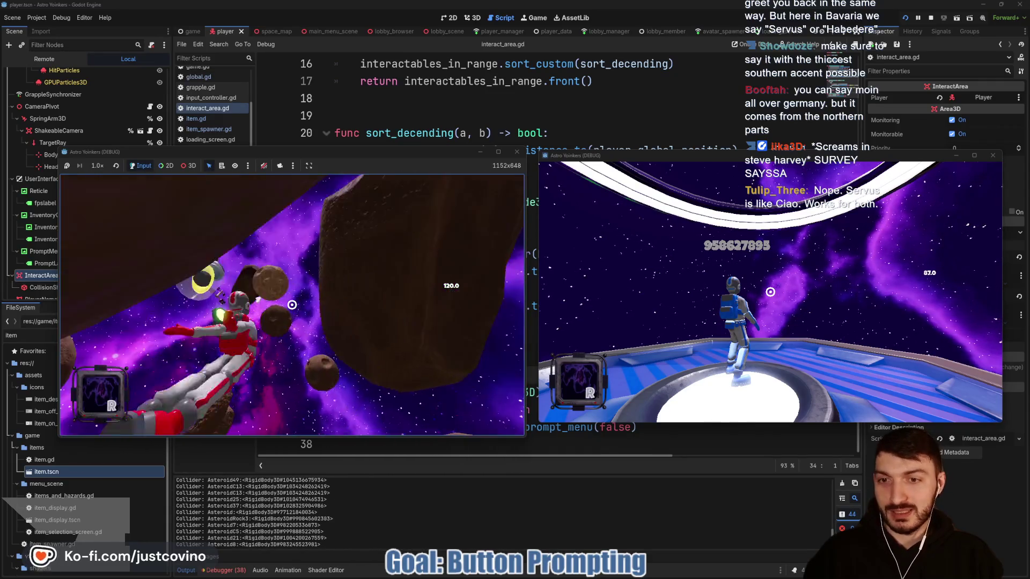
left_click(292, 304)
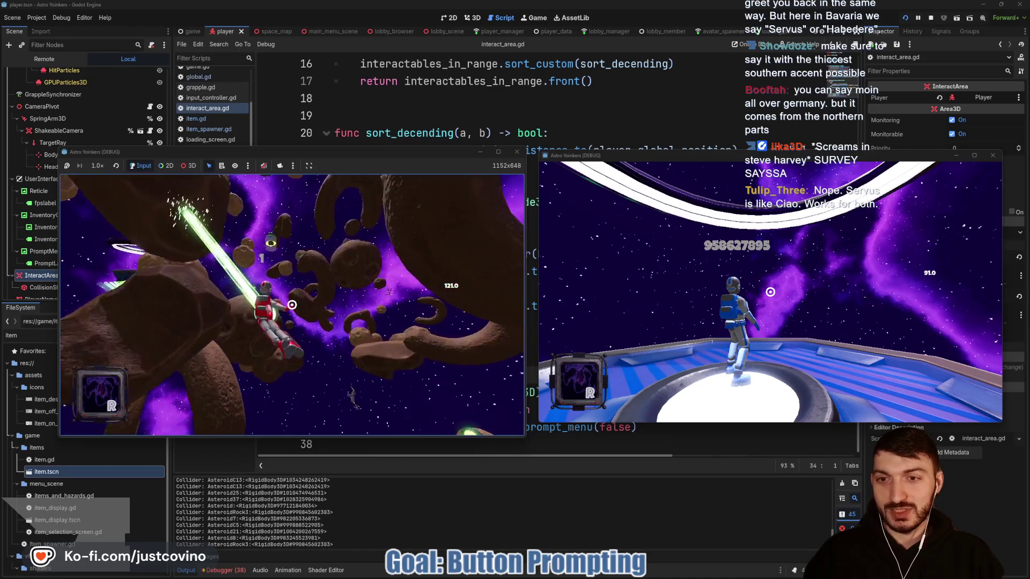
left_click(291, 305)
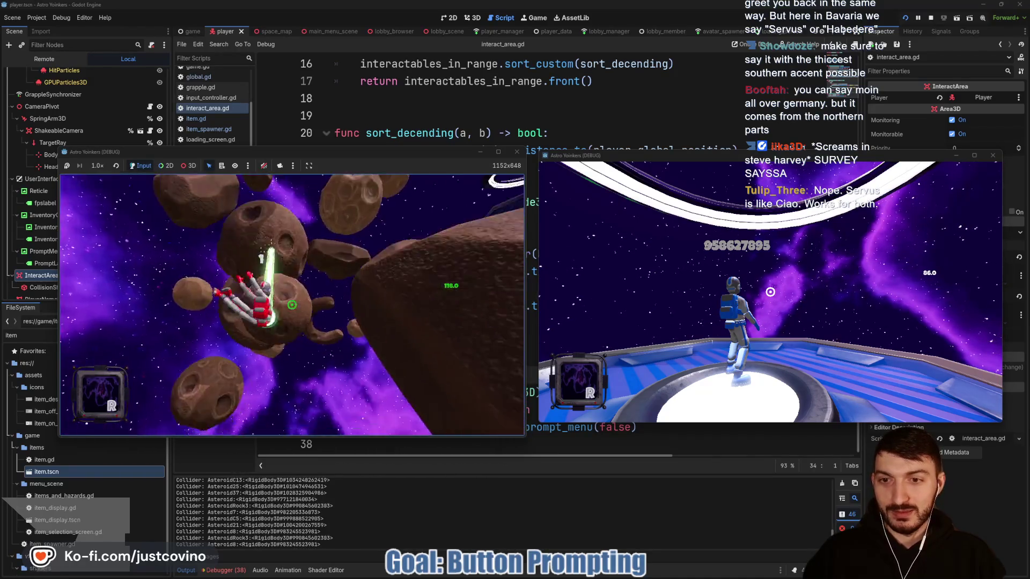
left_click(292, 305)
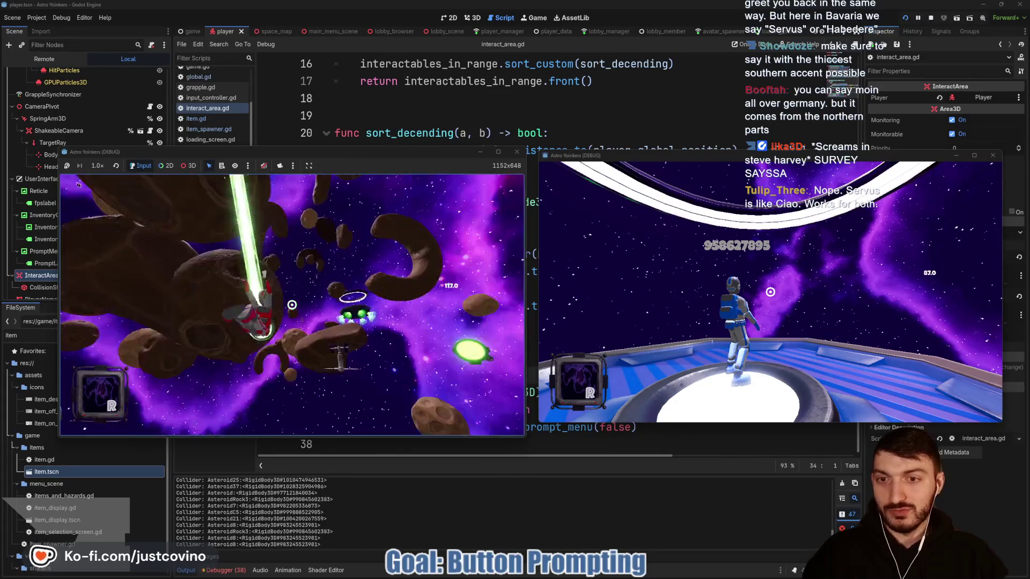
left_click(292, 304)
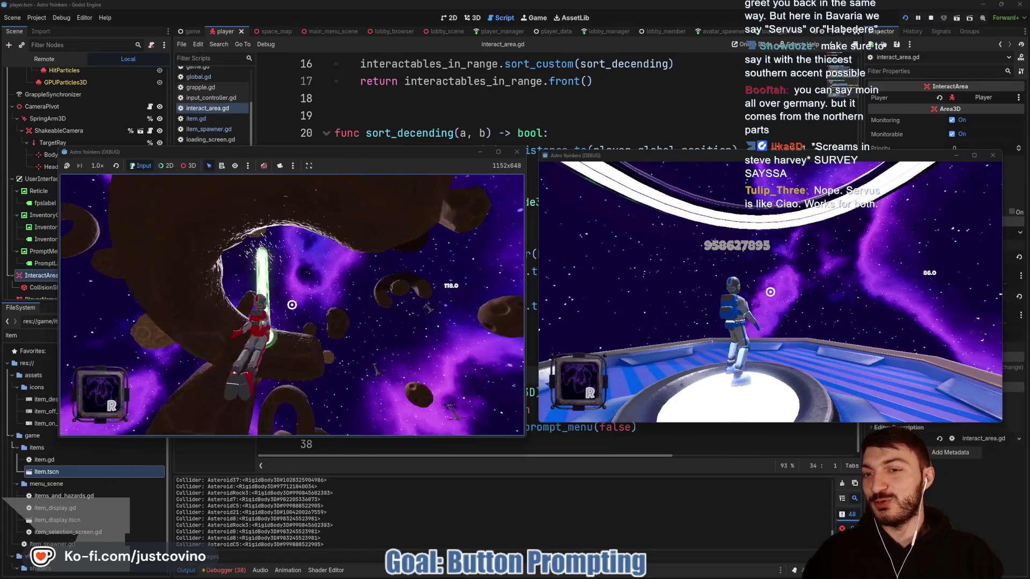
left_click(292, 305)
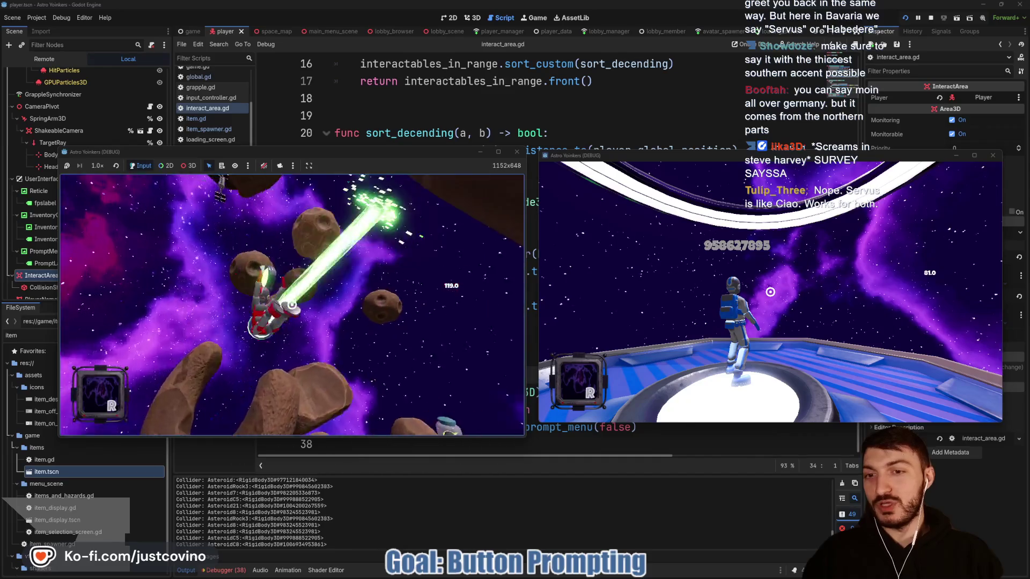
left_click(292, 305)
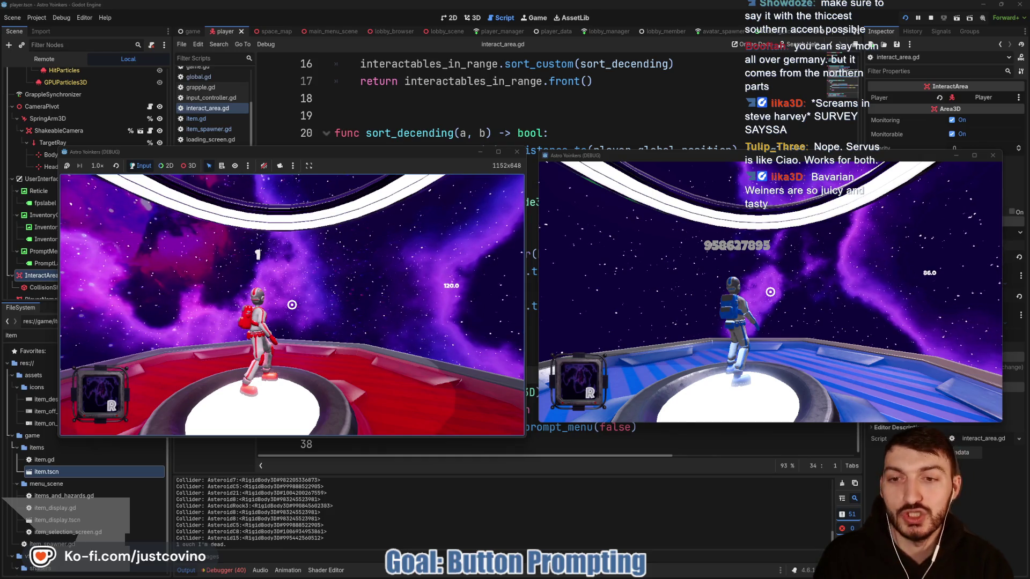
- Stop both game instances and review the debugger errors from sessions 1 and 2
key("w")
key("F8")
left_click(240, 461)
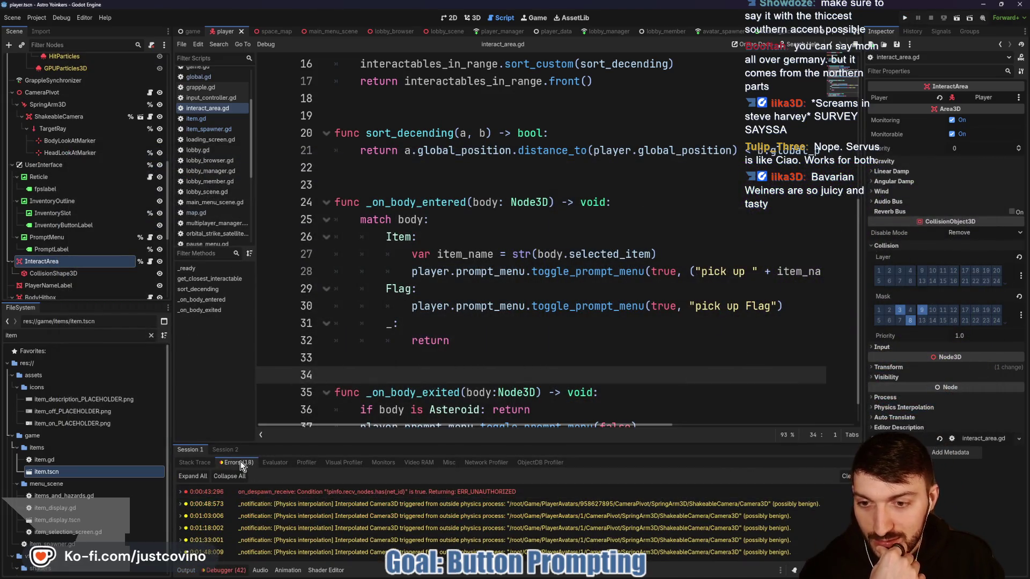
left_click(225, 449)
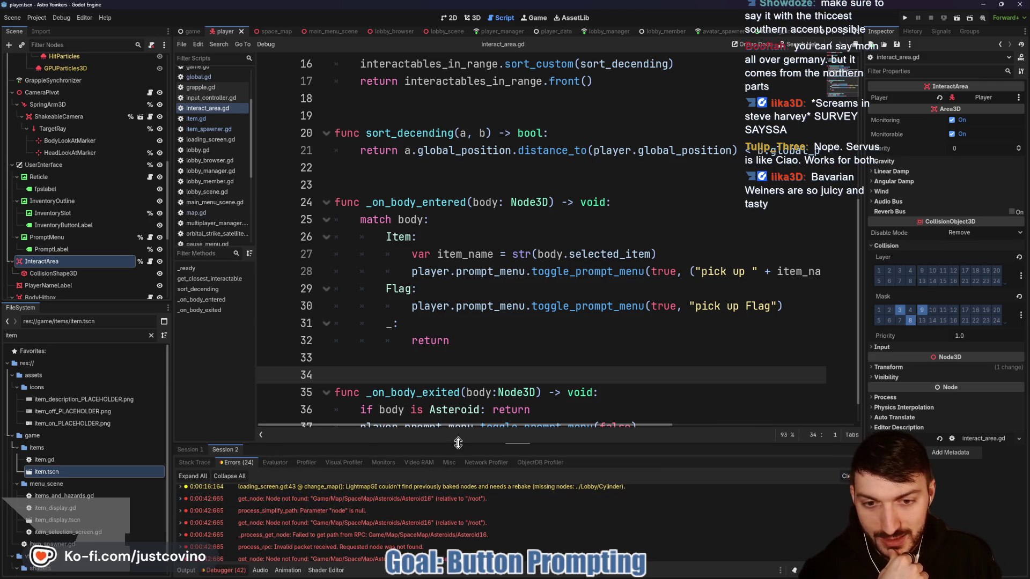
left_click_drag(458, 442, 457, 241)
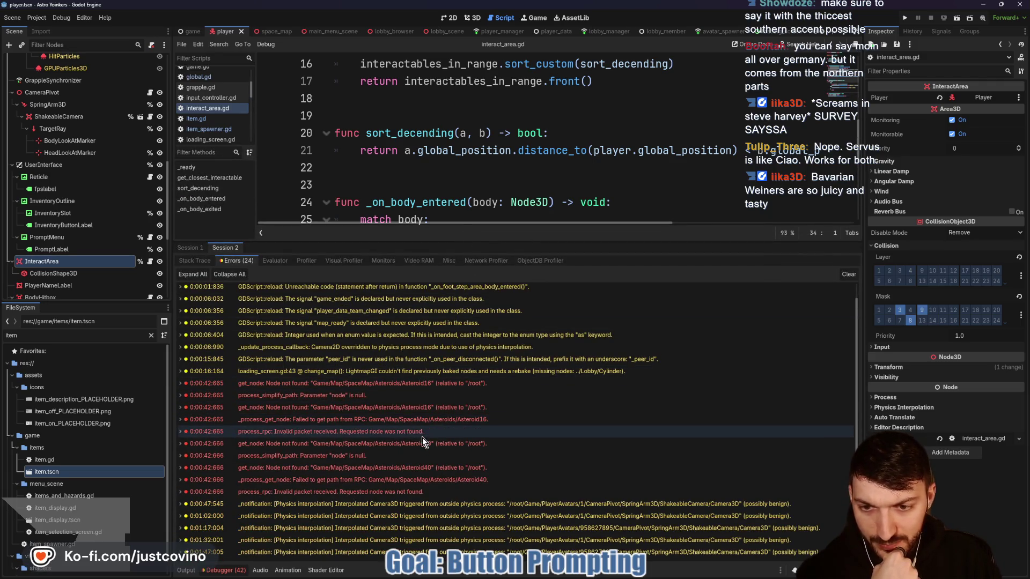
- Collapse the bottom panel and select the match body line in interact_area.gd
left_click(187, 570)
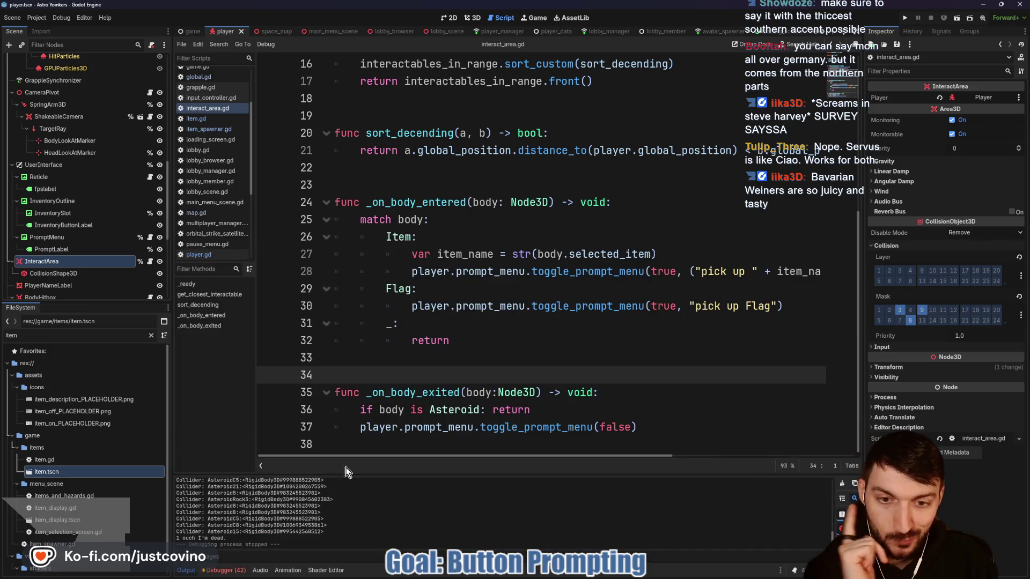
left_click_drag(345, 470, 346, 553)
left_click(468, 438)
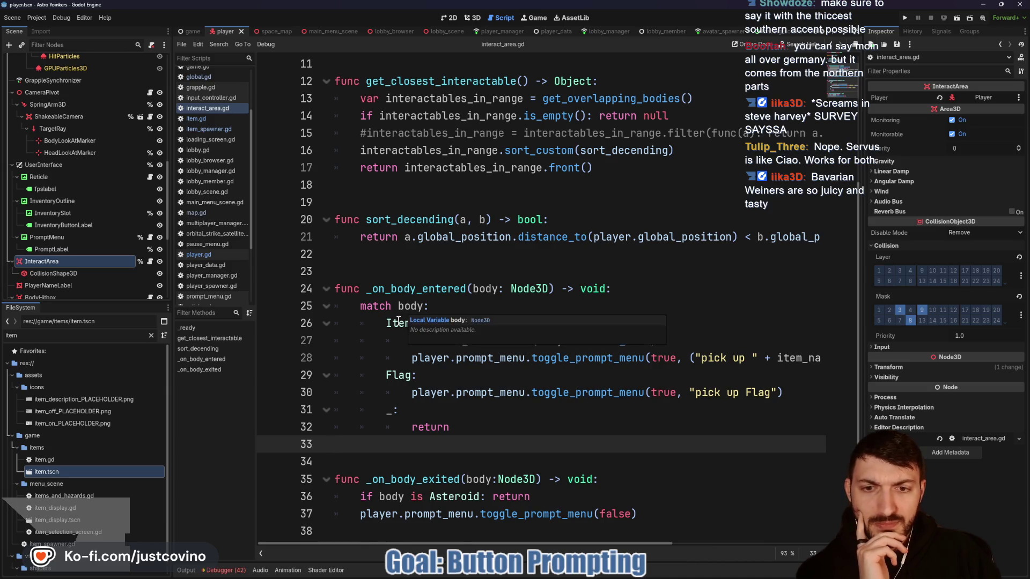
mouse_move(392, 323)
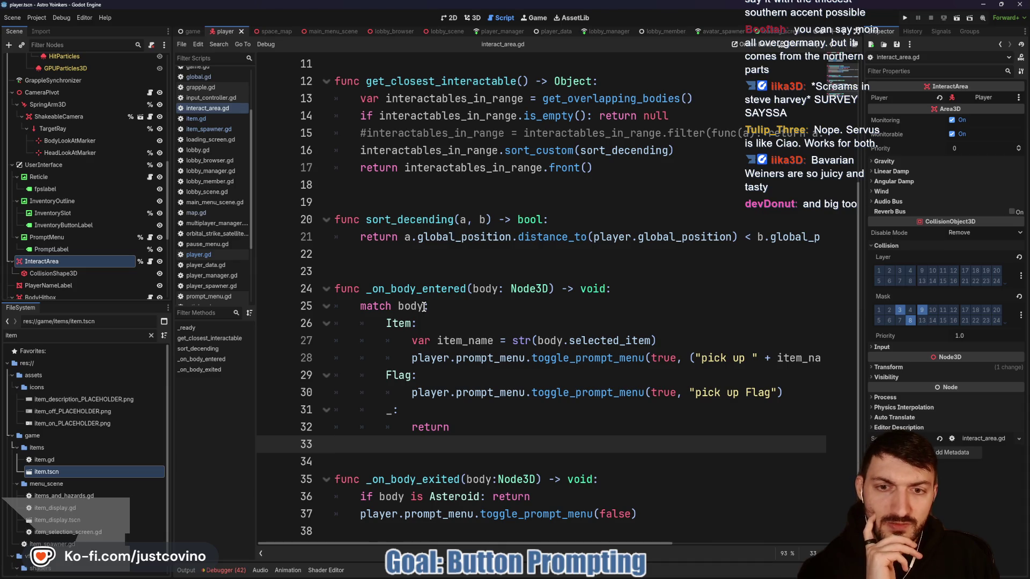
left_click(439, 306)
- Replace the match statement with 'if body is Item', 'elif body is Flag' and 'else' branches
key("shift+Home")
key("BackSpace")
key("Delete")
left_click(377, 303)
type("if body is")
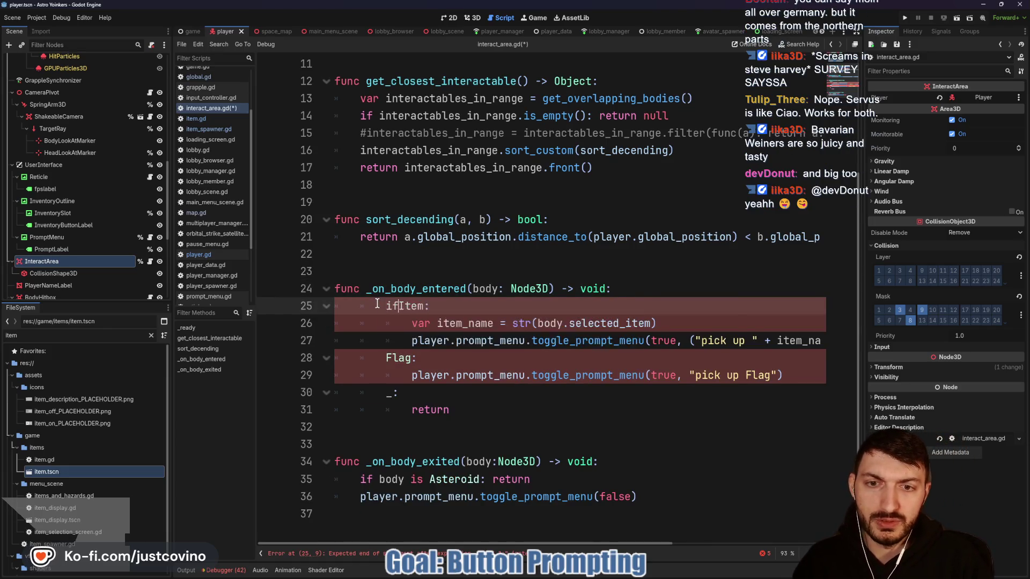
left_click(385, 358)
type("elif body is")
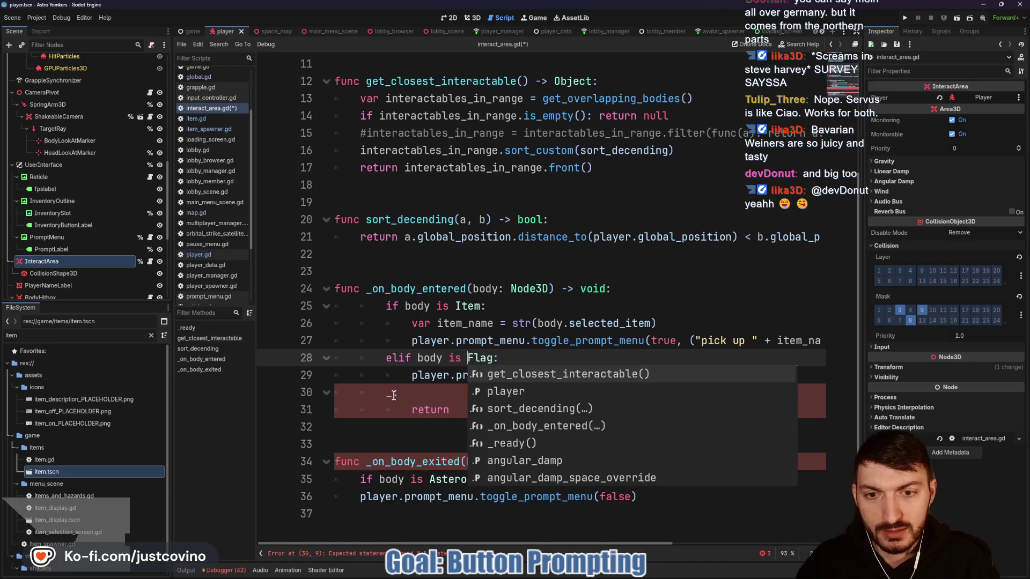
left_click(388, 393)
type("lse:")
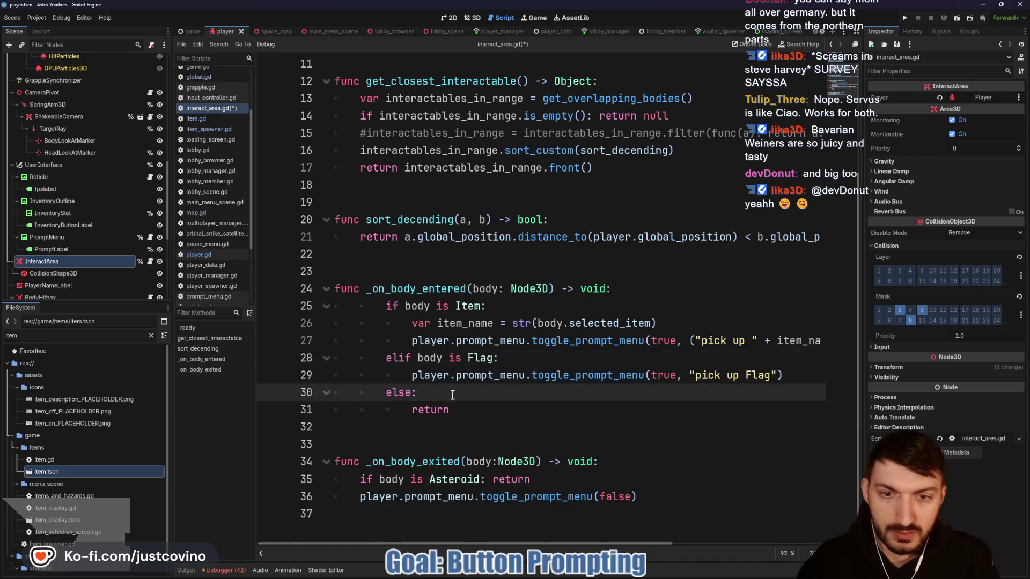
- Unindent the if/elif/else block on lines 25–31 by one level
left_click(385, 357)
right_click(384, 358)
left_click(383, 311)
mouse_move(383, 311)
left_mouse_down()
mouse_move(531, 432)
mouse_move(532, 414)
left_mouse_up()
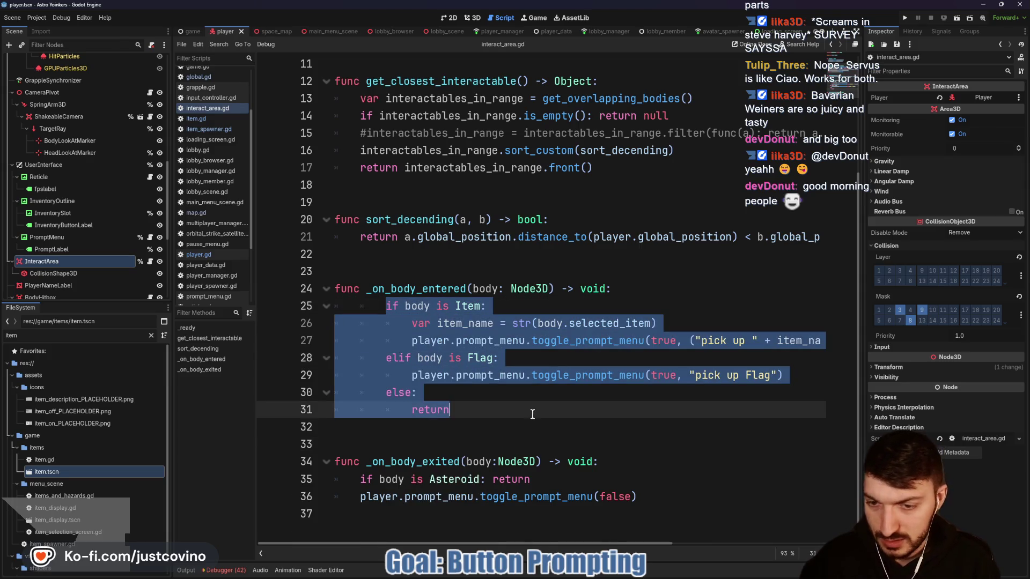
key("shift+Tab")
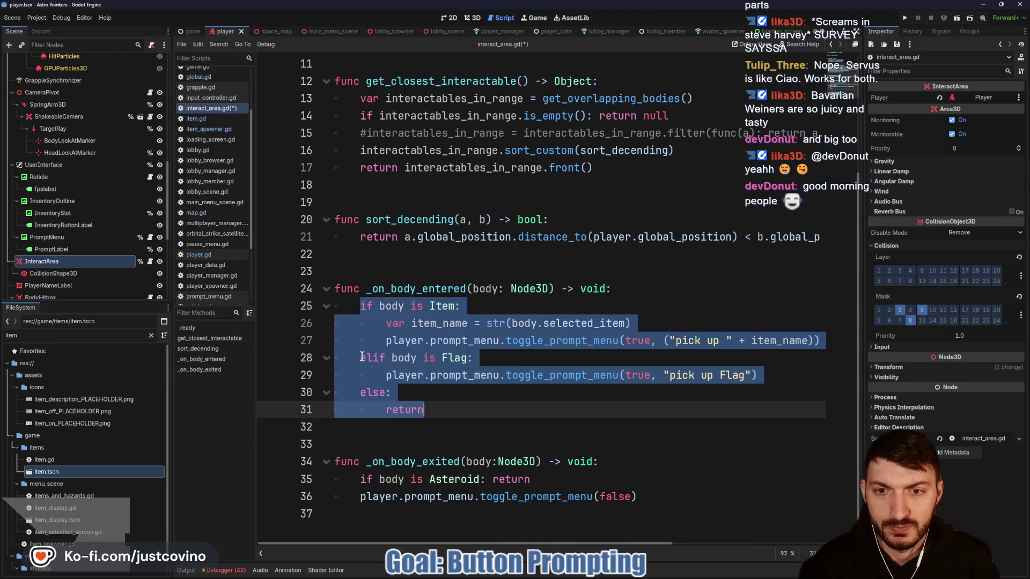
- Add blank lines before elif and else, then save interact_area.gd
left_click(363, 357)
key("Return")
left_click(359, 411)
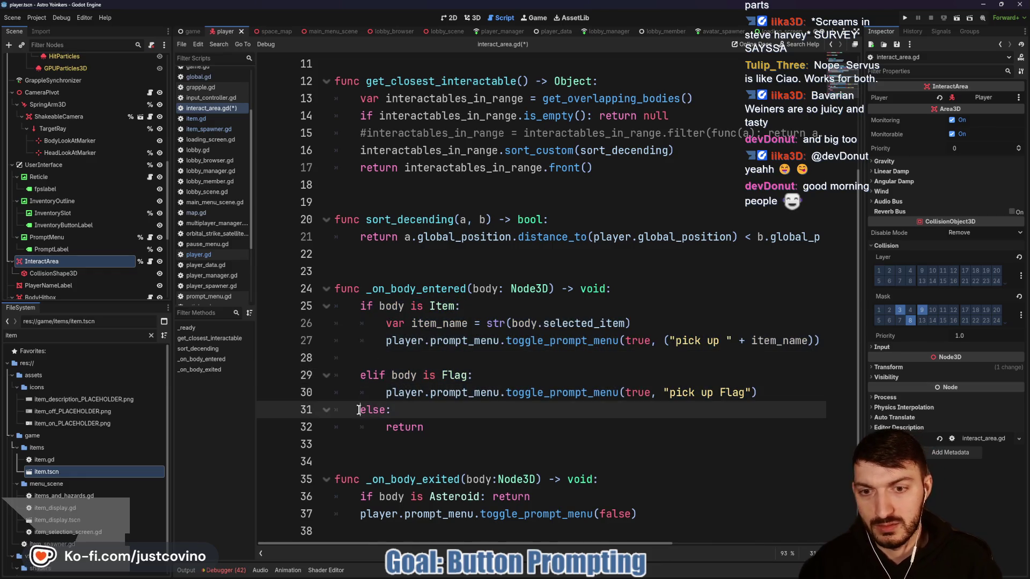
key("Return")
left_click(425, 402)
key("ctrl+s")
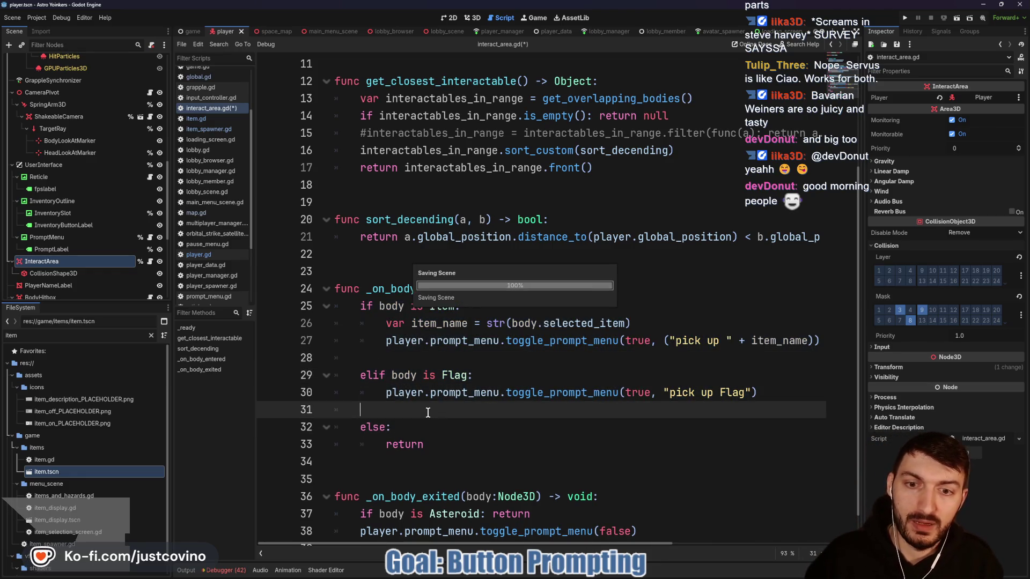
left_click(902, 20)
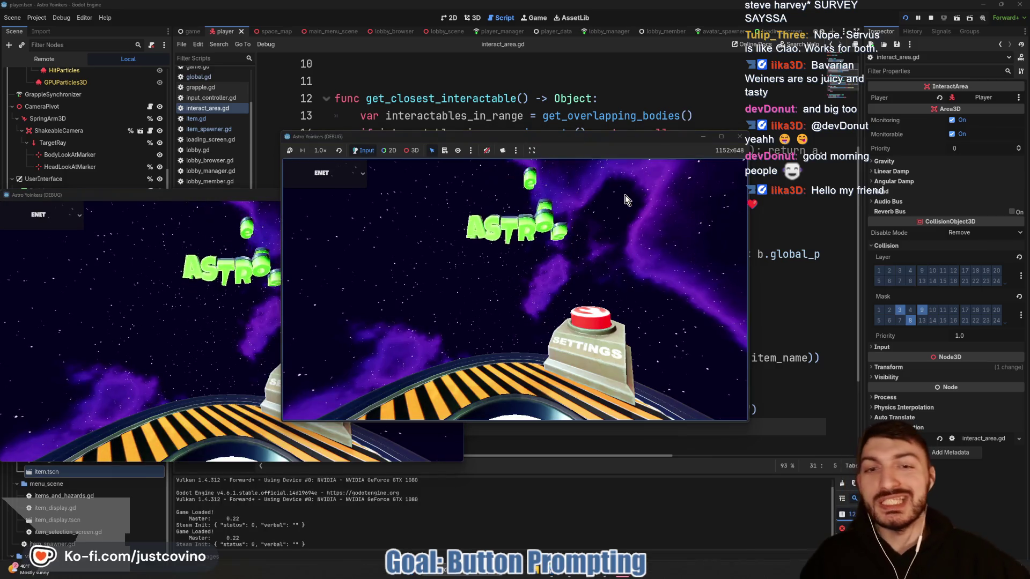
- Host a private lobby in one game window, join it from the other, and start the match
left_click(400, 236)
left_click_drag(218, 195, 775, 161)
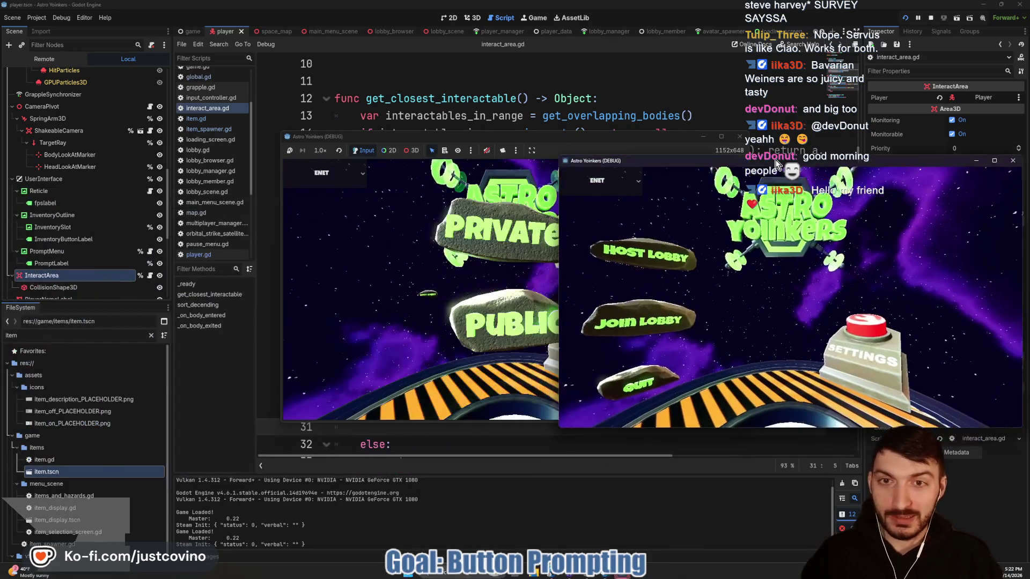
mouse_move(598, 141)
left_mouse_down()
mouse_move(357, 156)
mouse_move(367, 154)
left_mouse_up()
left_click(299, 246)
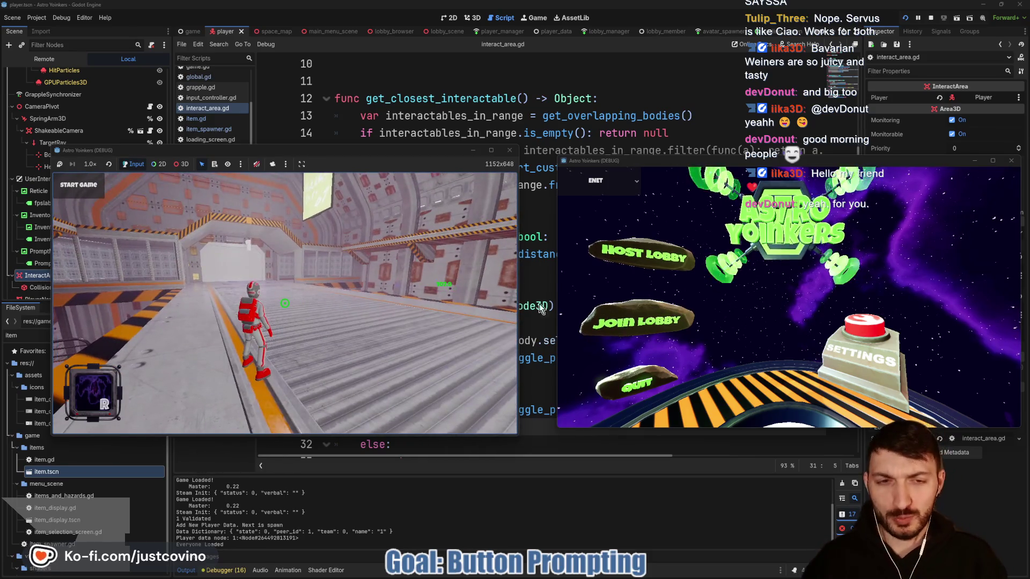
left_click(631, 320)
left_click(798, 204)
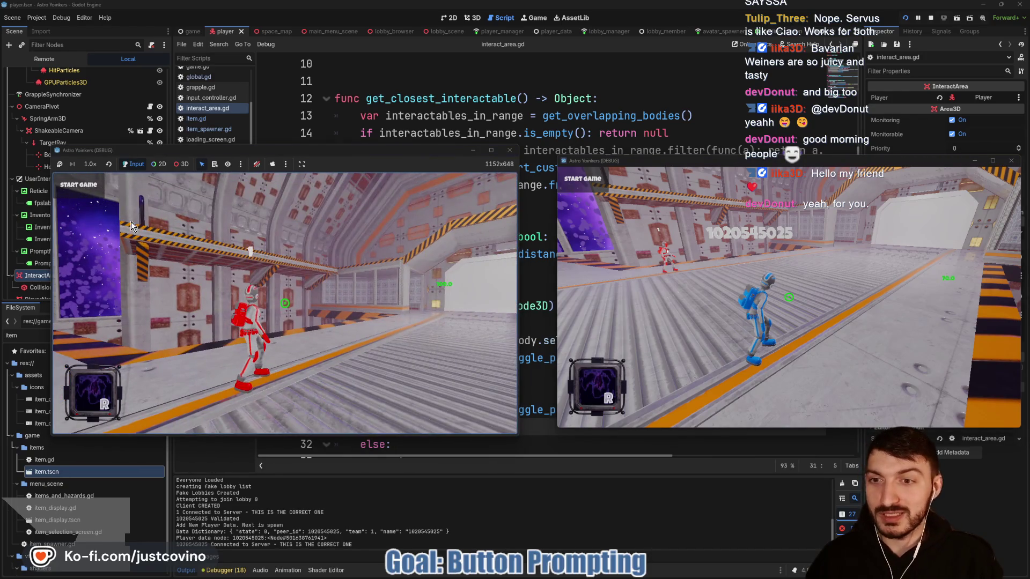
left_click(314, 302)
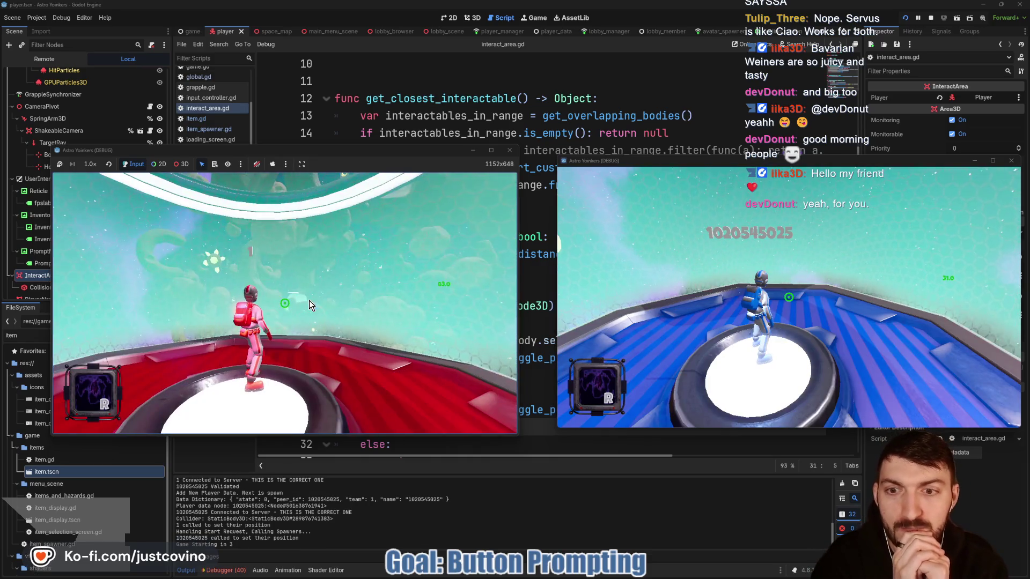
- Grapple across asteroids to an item to check its pickup prompt, then stop the game
left_click(310, 302)
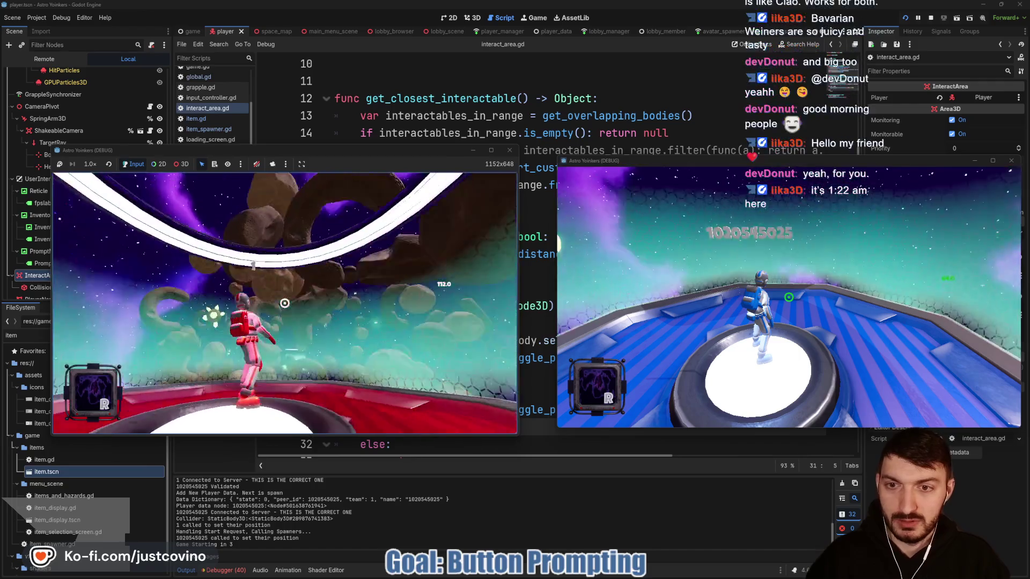
left_click(284, 303)
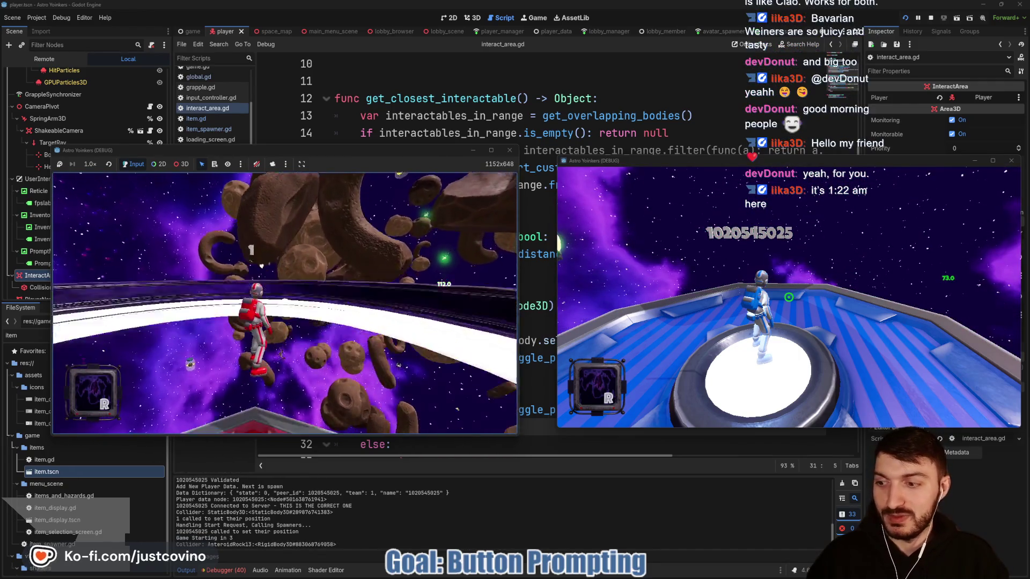
left_click(284, 303)
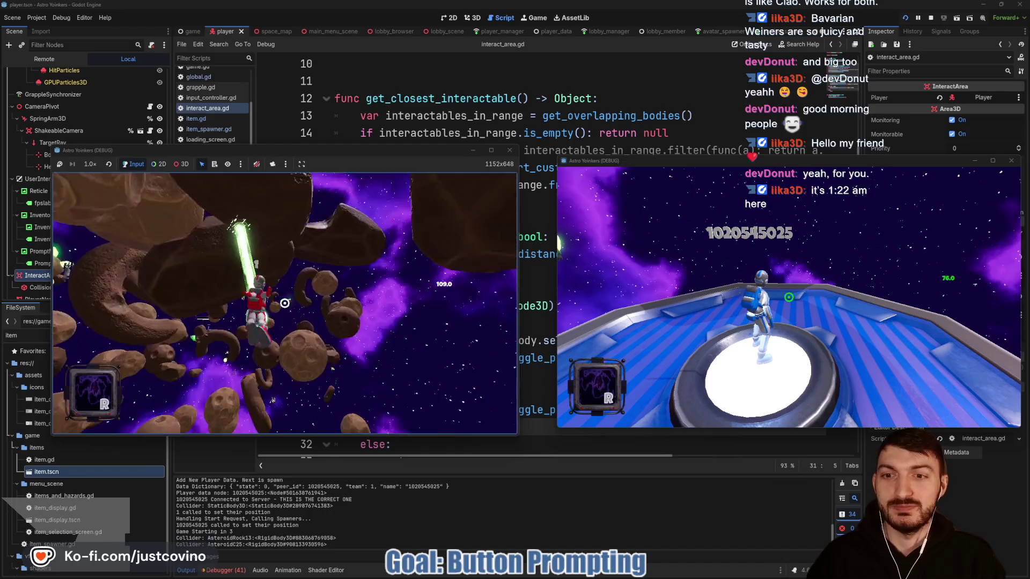
left_click(284, 303)
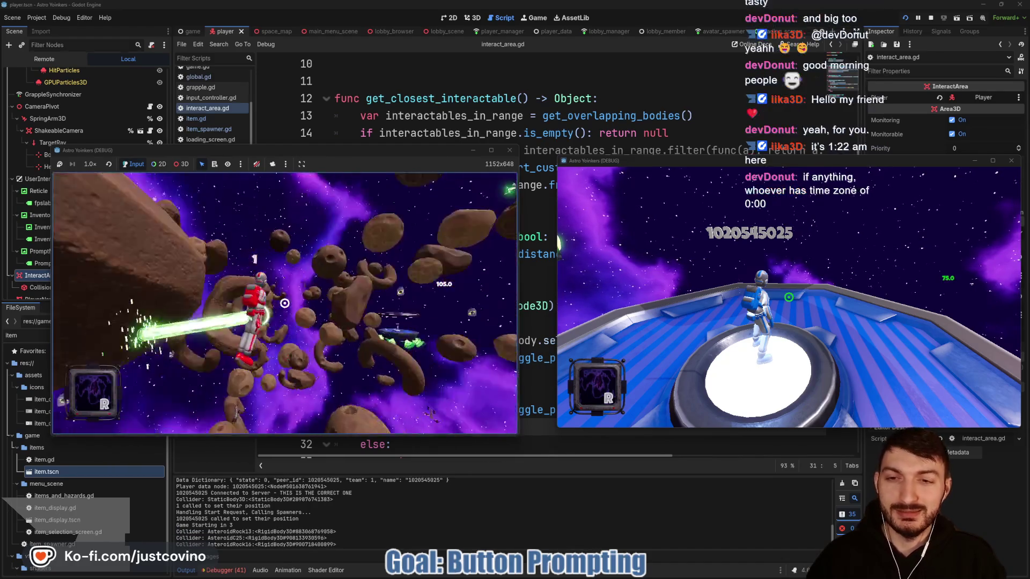
left_click(284, 303)
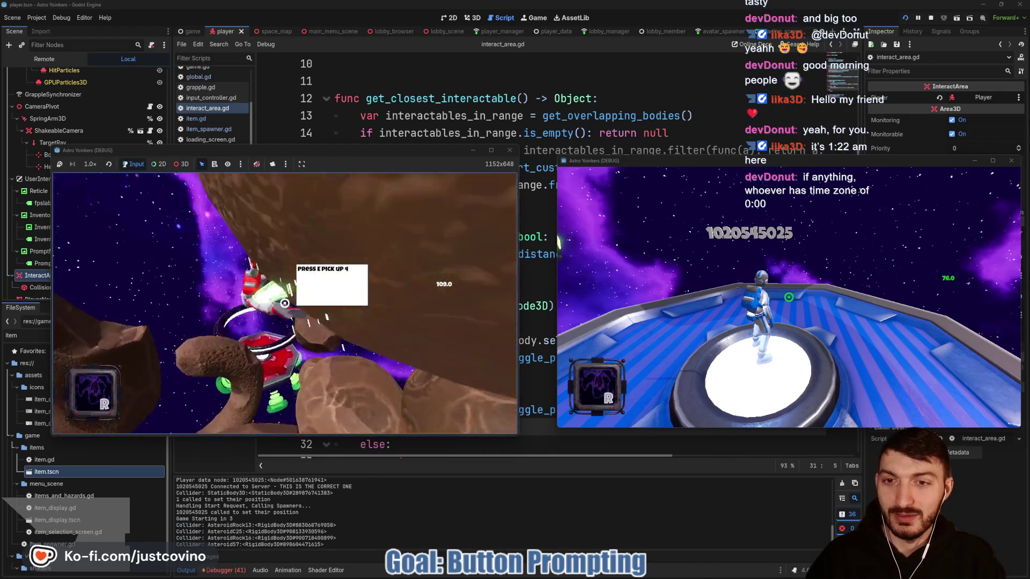
left_click(284, 303)
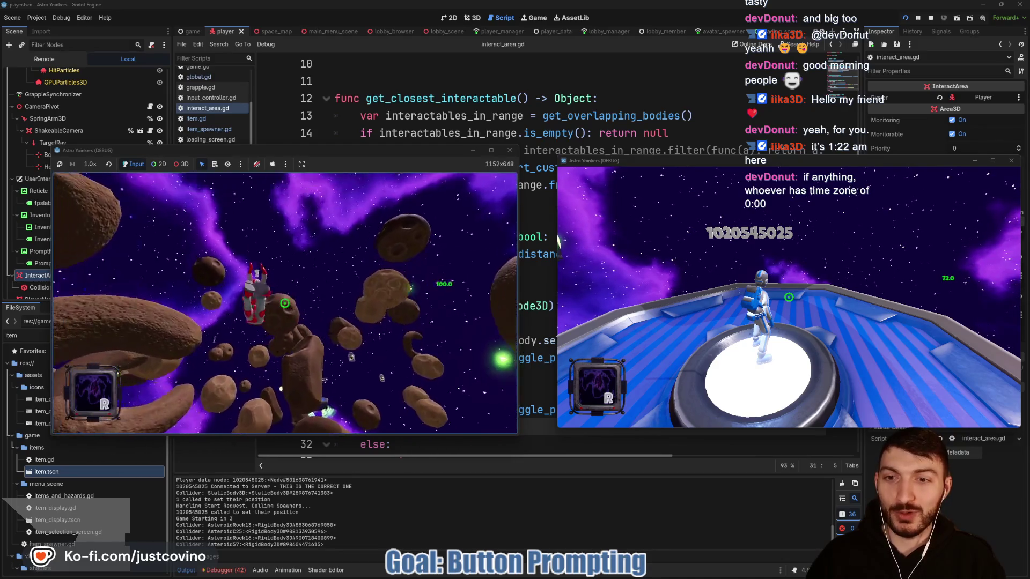
left_click(284, 303)
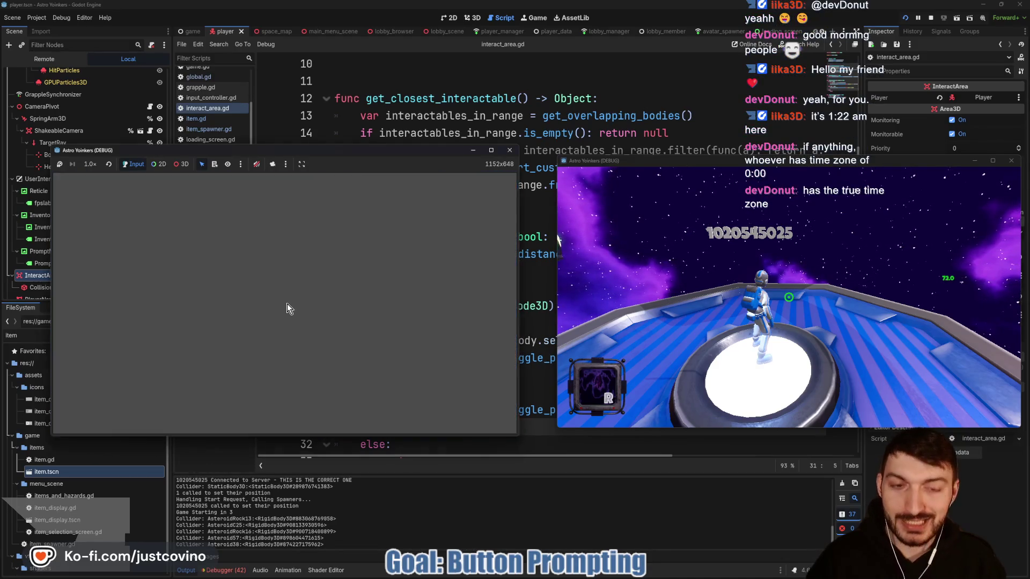
key("F8")
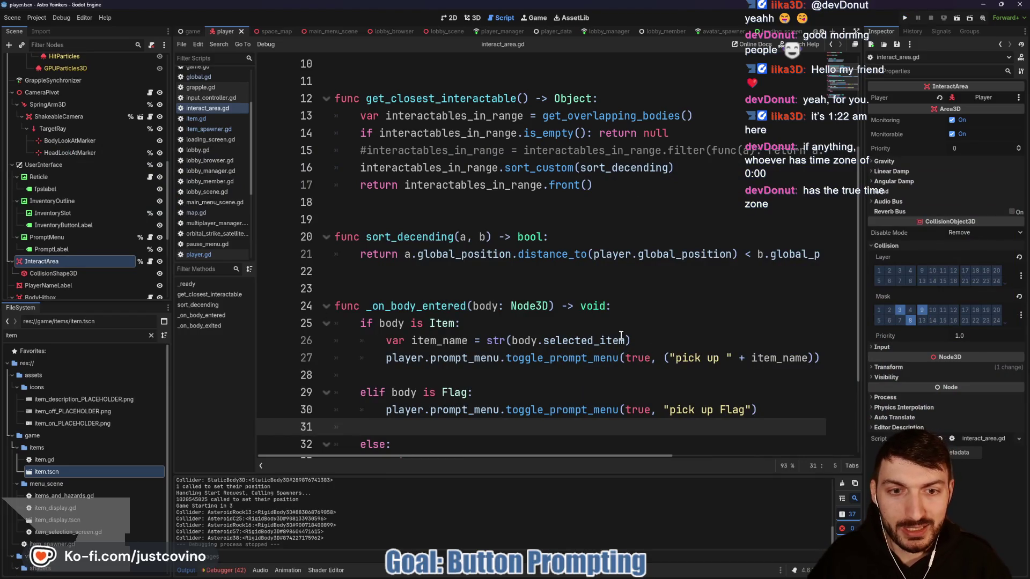
- Rewrite line 26's lookup to use Global.ITEMS, chosen from autocomplete
left_click(646, 339)
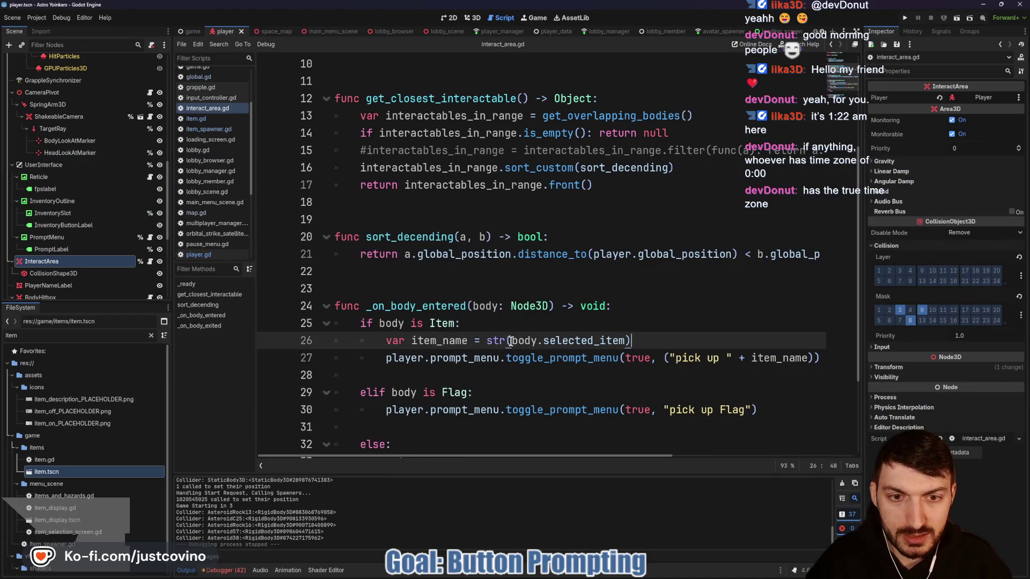
key("Delete")
key("Delete")
left_click(617, 337)
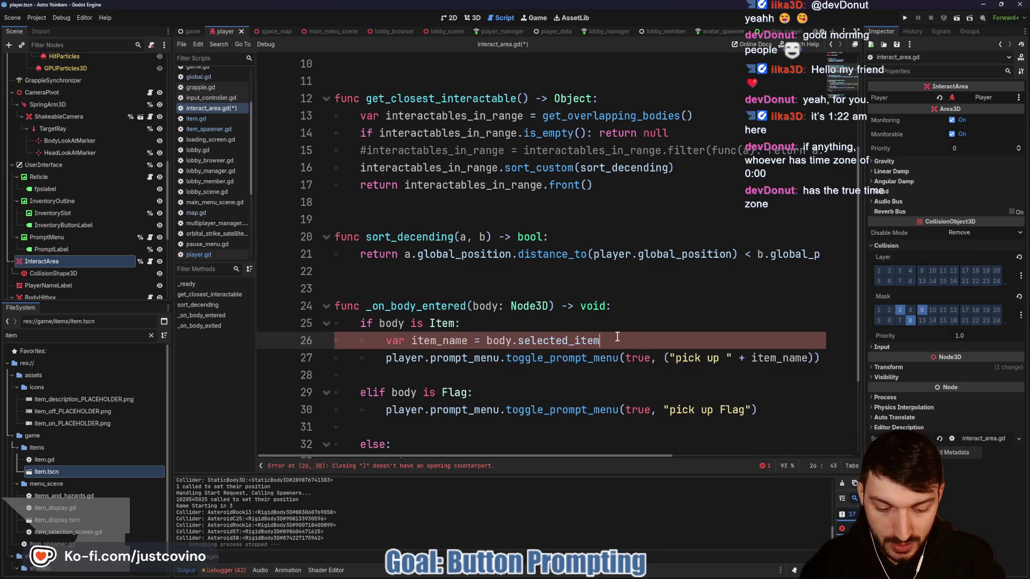
key("BackSpace")
type("[")
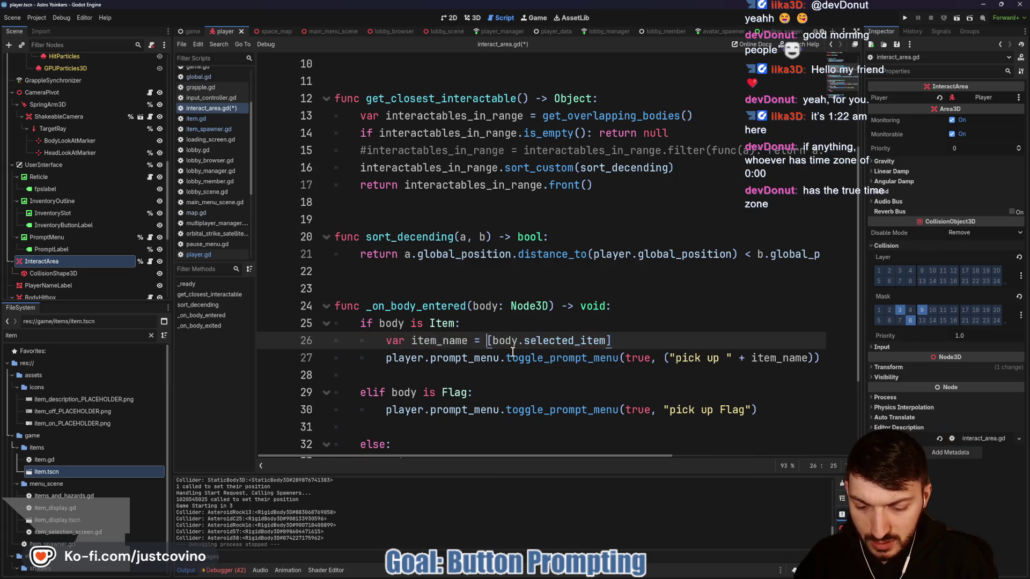
type("Global.Ite")
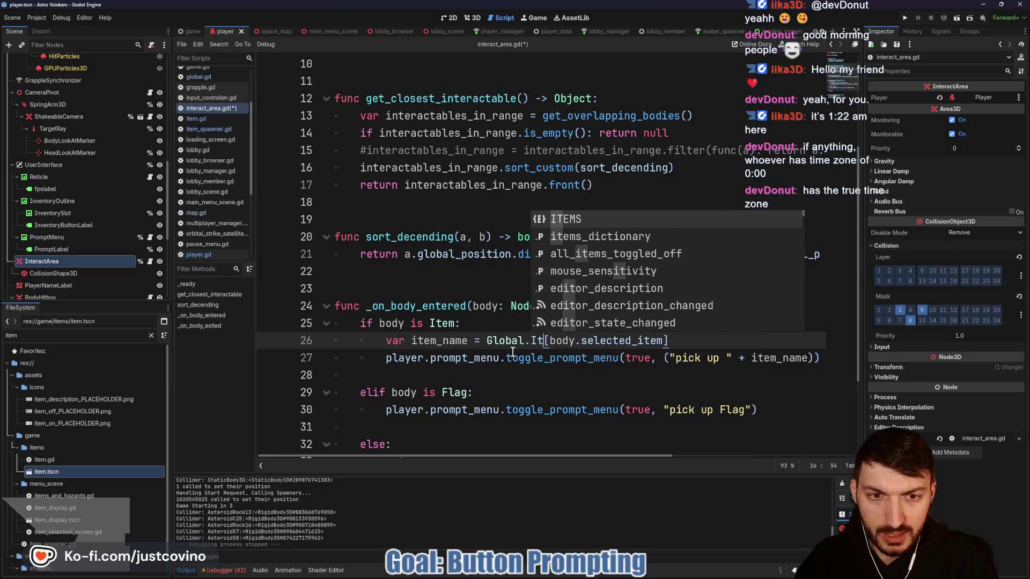
type("ms")
key("Down")
key("Return")
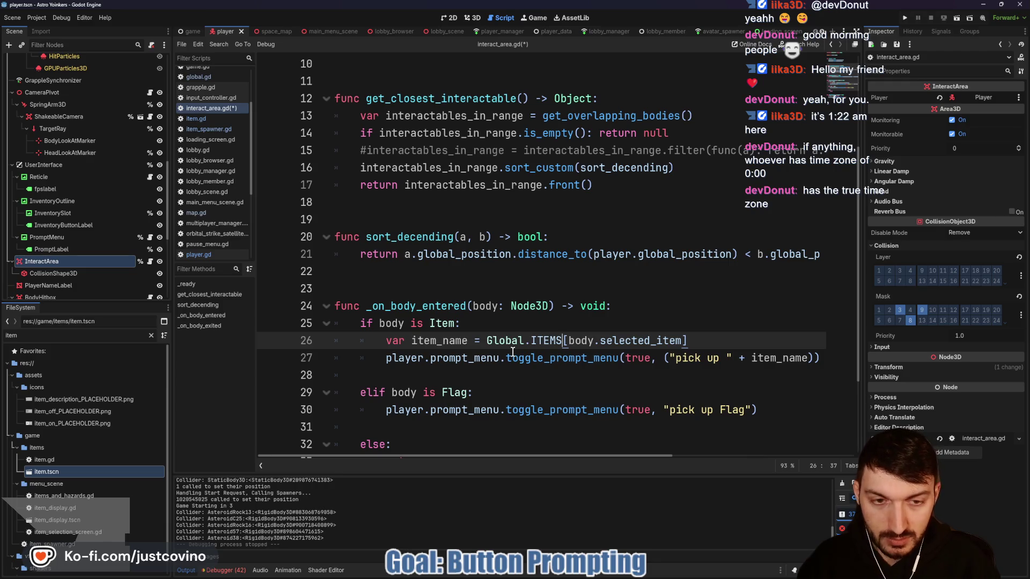
- Insert .keys() after ITEMS, wrap the expression in str(), and save the script
left_click_drag(688, 341, 488, 344)
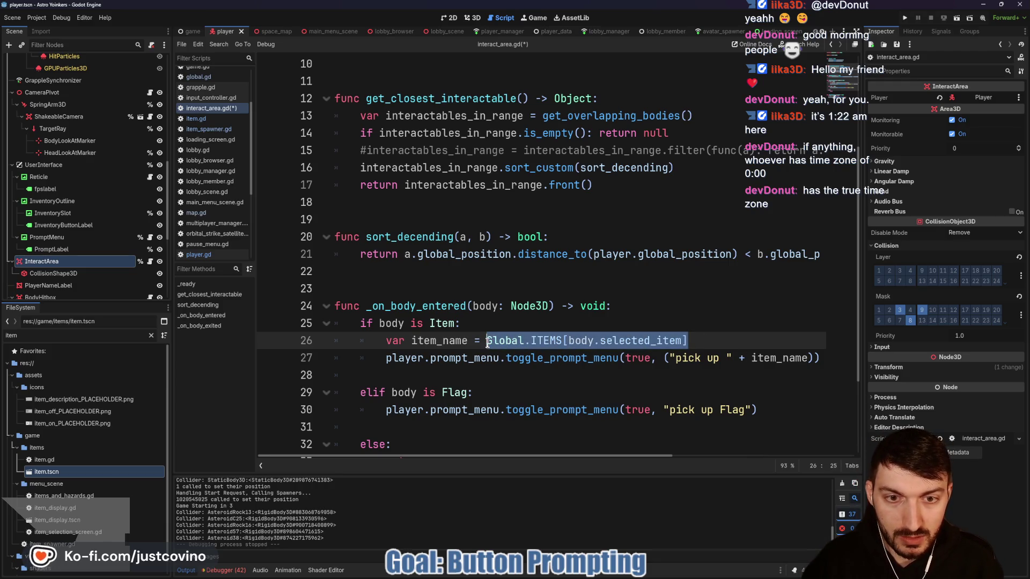
left_click(568, 341)
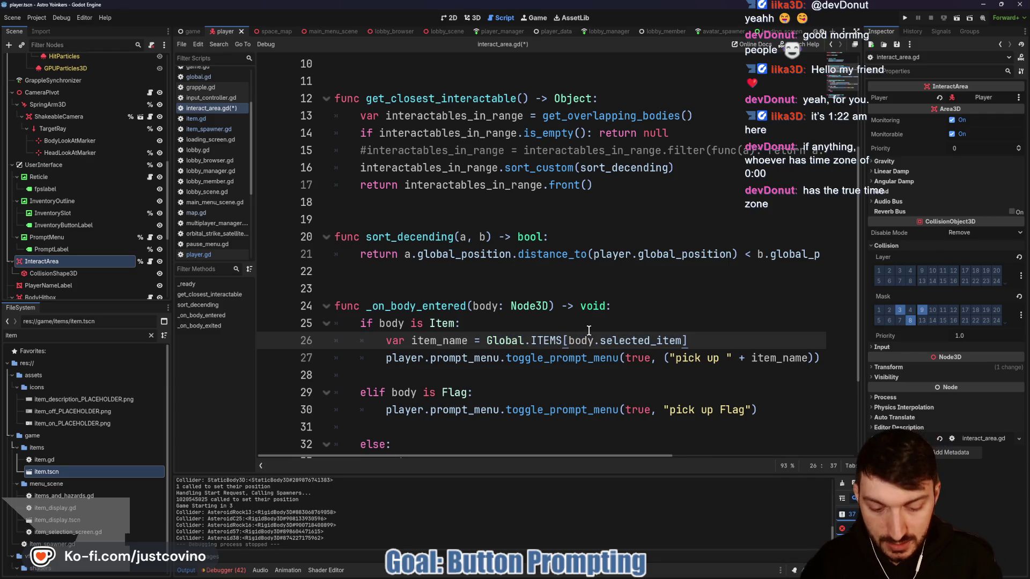
type(".keys")
key("Return")
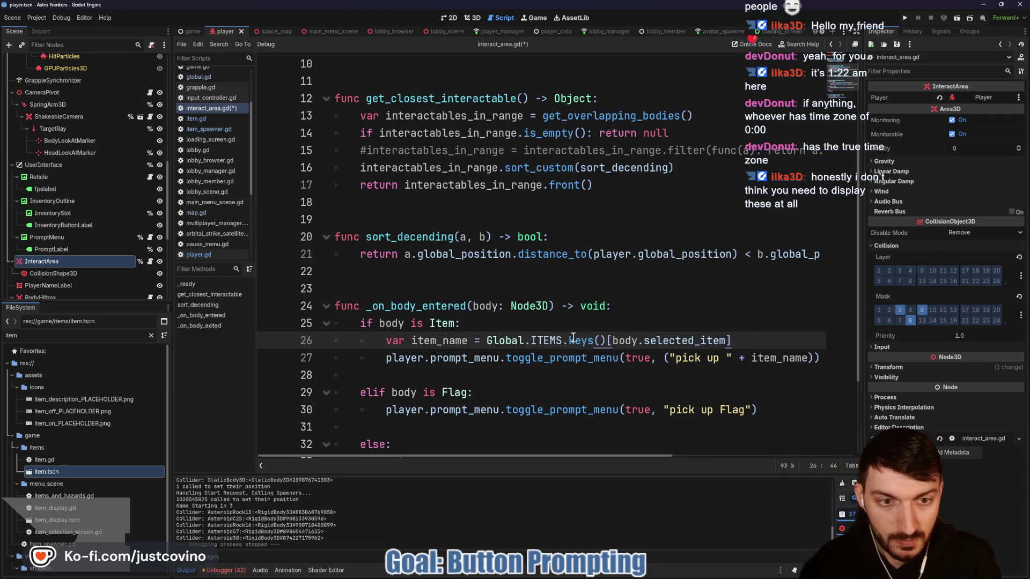
left_click_drag(730, 340, 485, 340)
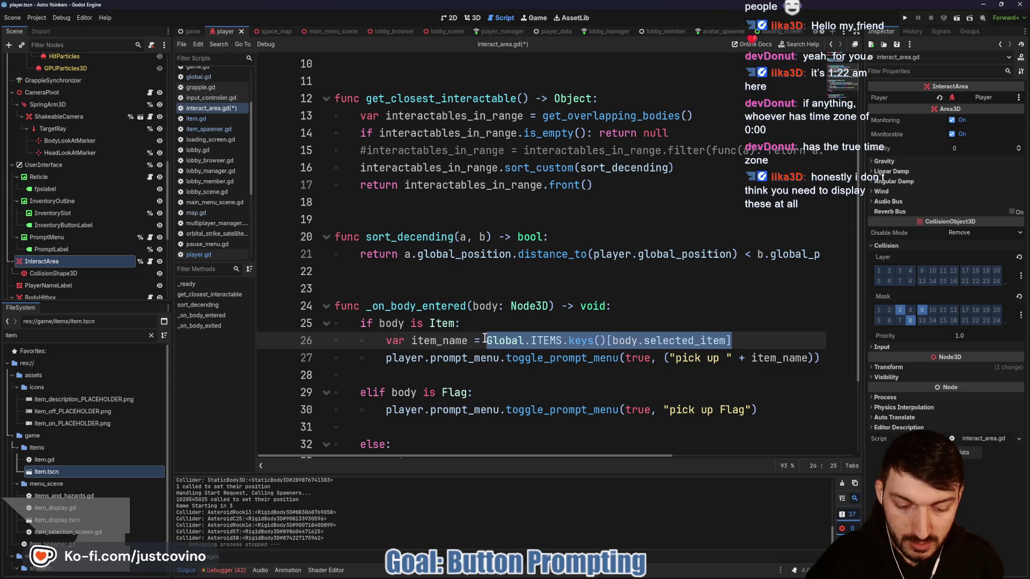
type("(")
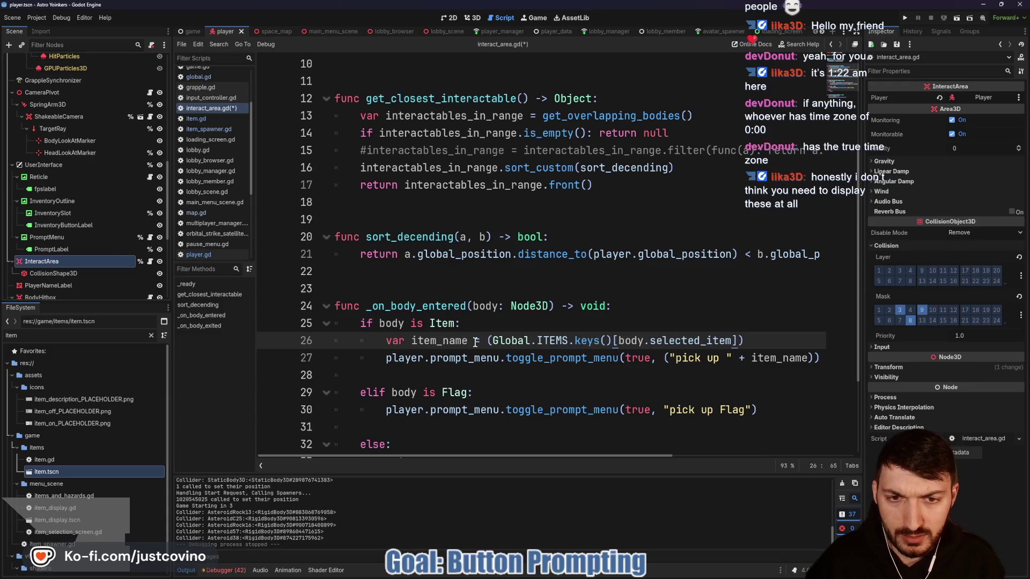
type("str")
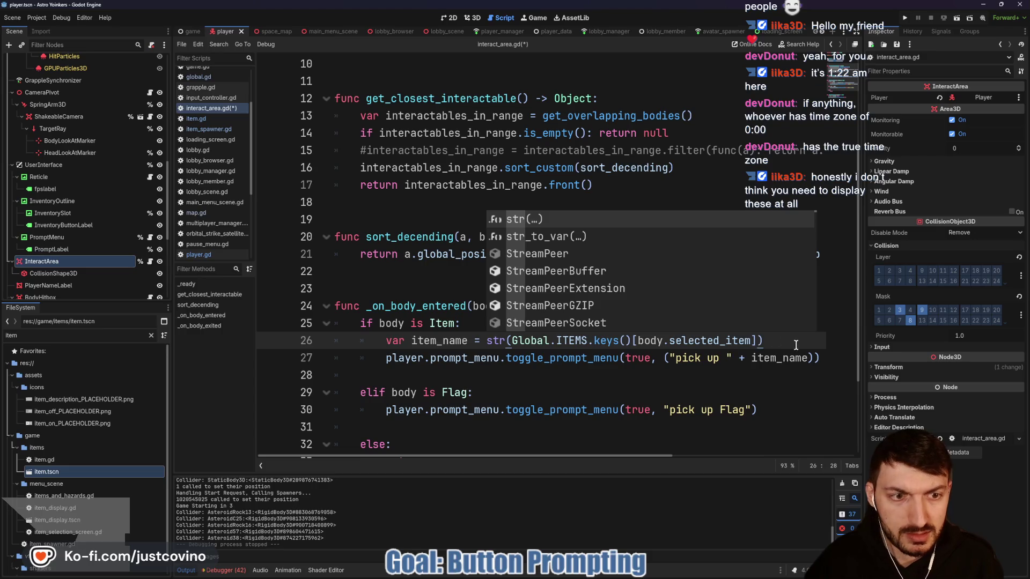
left_click(796, 345)
key("ctrl+s")
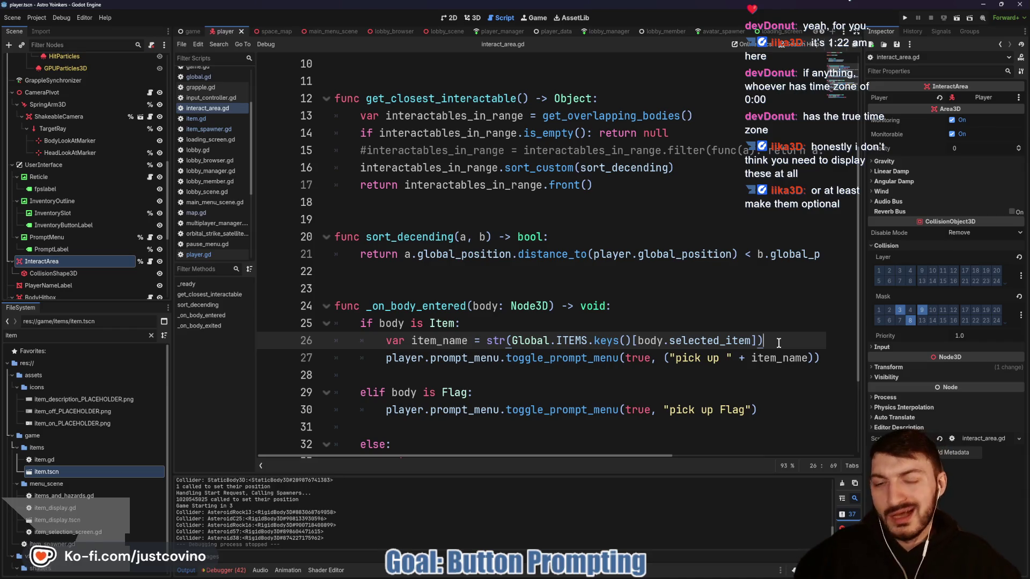
- Run the game, host a private lobby in one window, and join it from the other
key("F5")
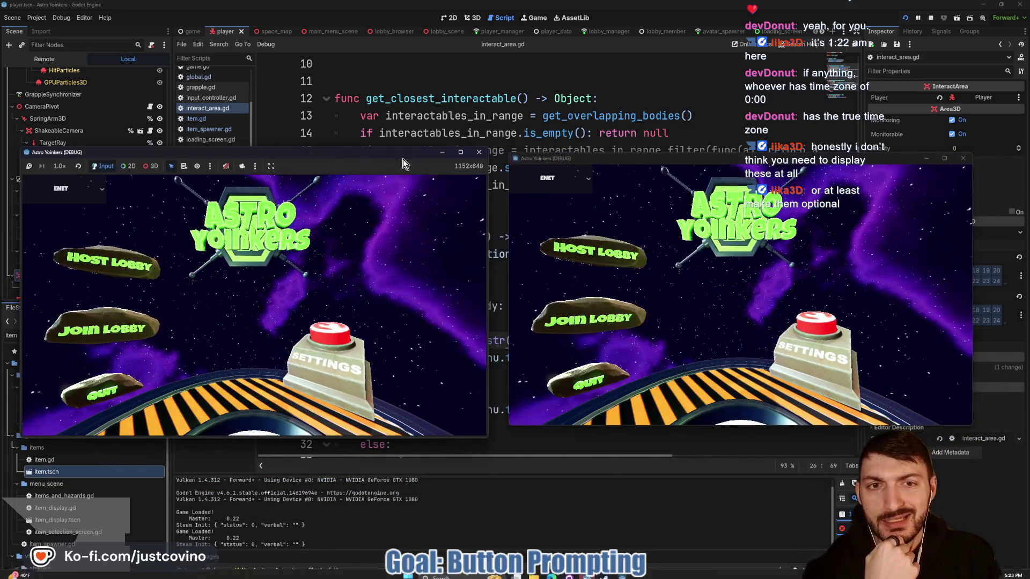
mouse_move(365, 153)
left_mouse_down()
mouse_move(395, 151)
mouse_move(384, 147)
left_mouse_up()
left_click(125, 258)
left_click(274, 252)
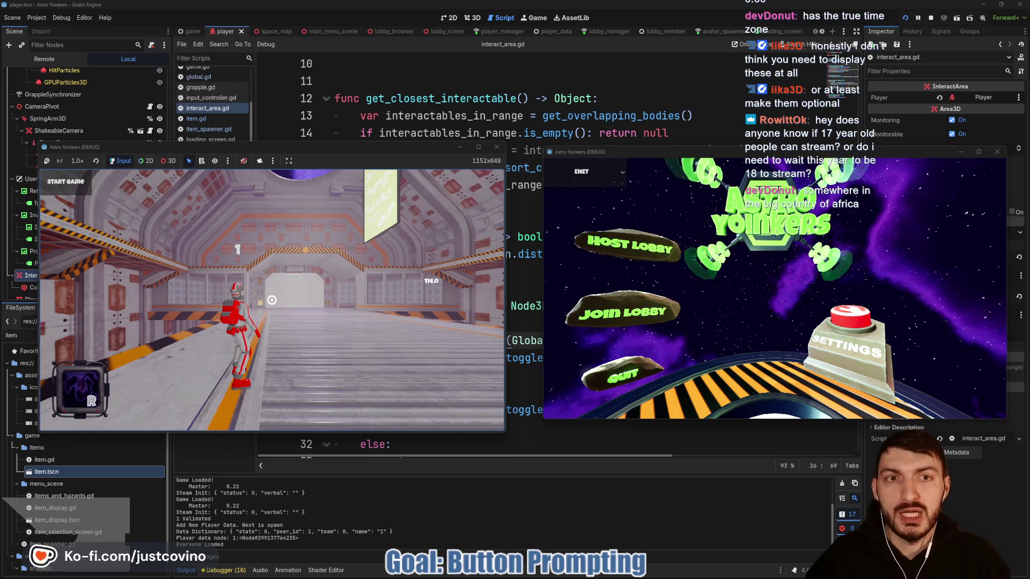
left_click(604, 306)
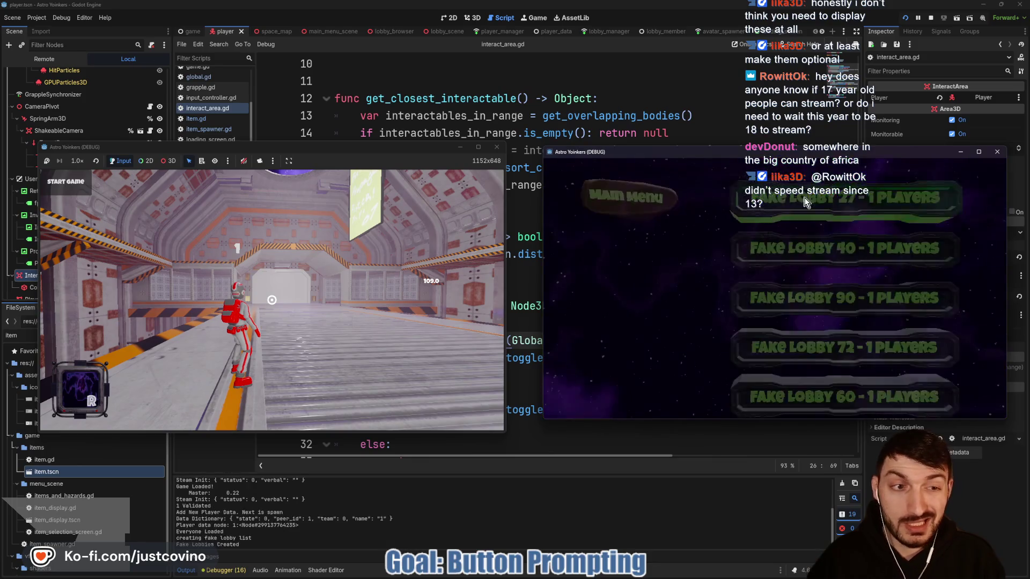
left_click(813, 207)
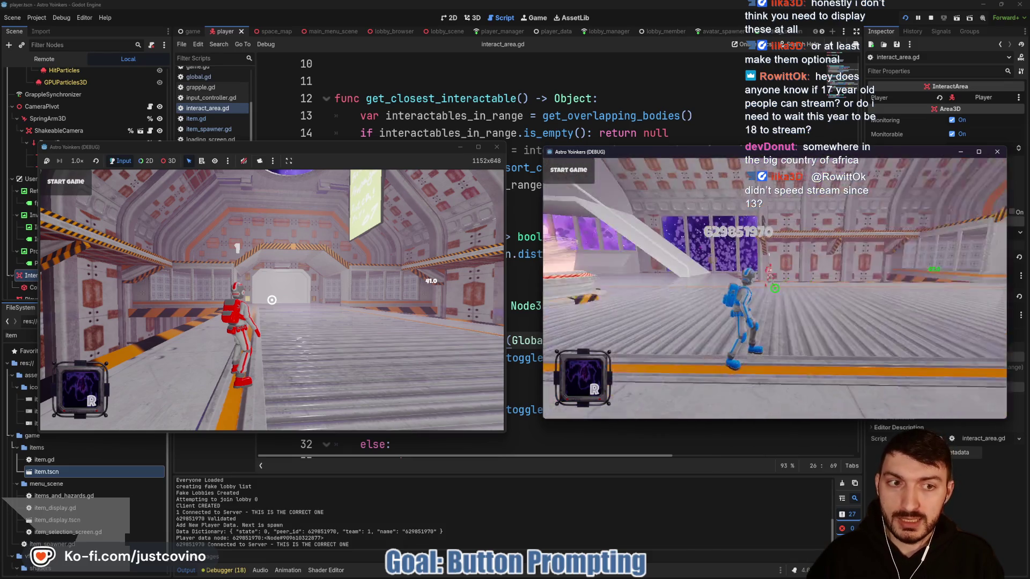
- Start the match, move and grapple around the space arena, then stop the game
left_click(340, 171)
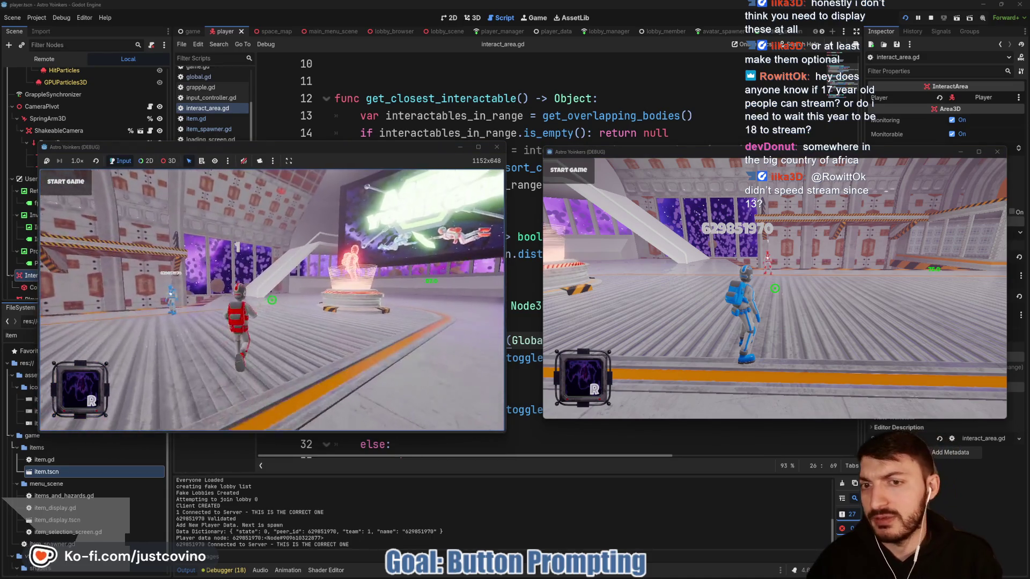
key("Escape")
left_click(79, 187)
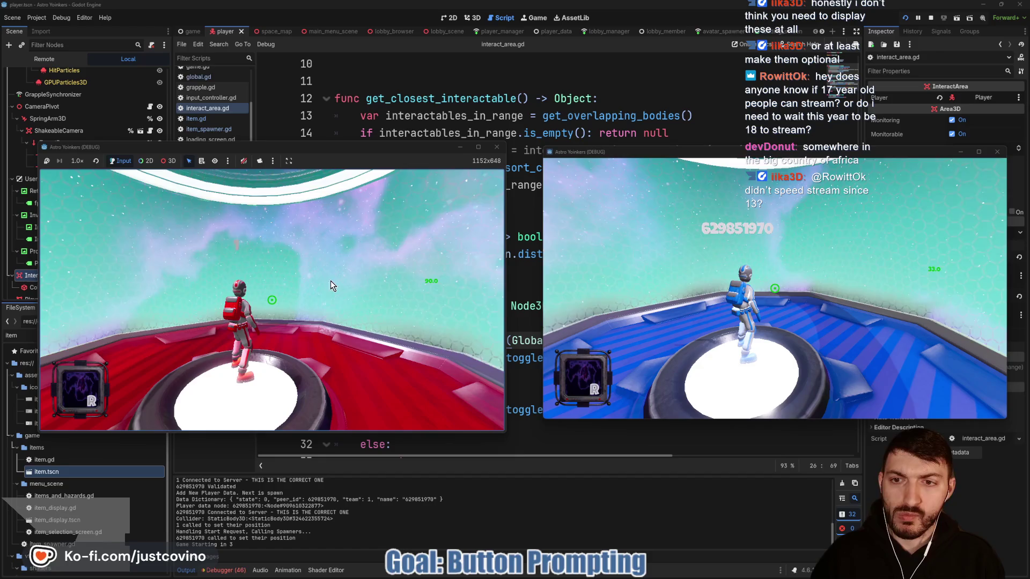
left_click(331, 281)
key("w")
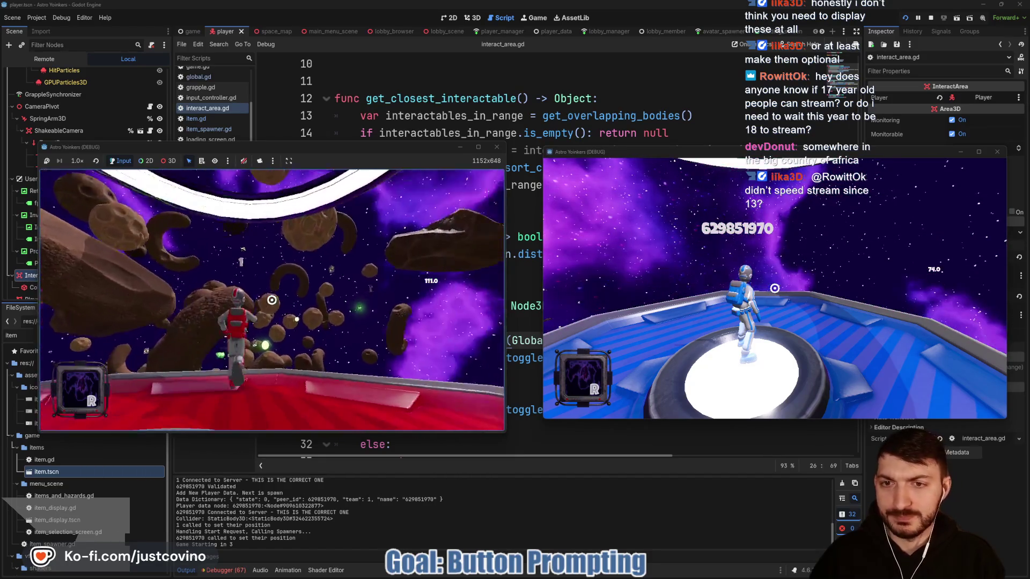
left_click(272, 300)
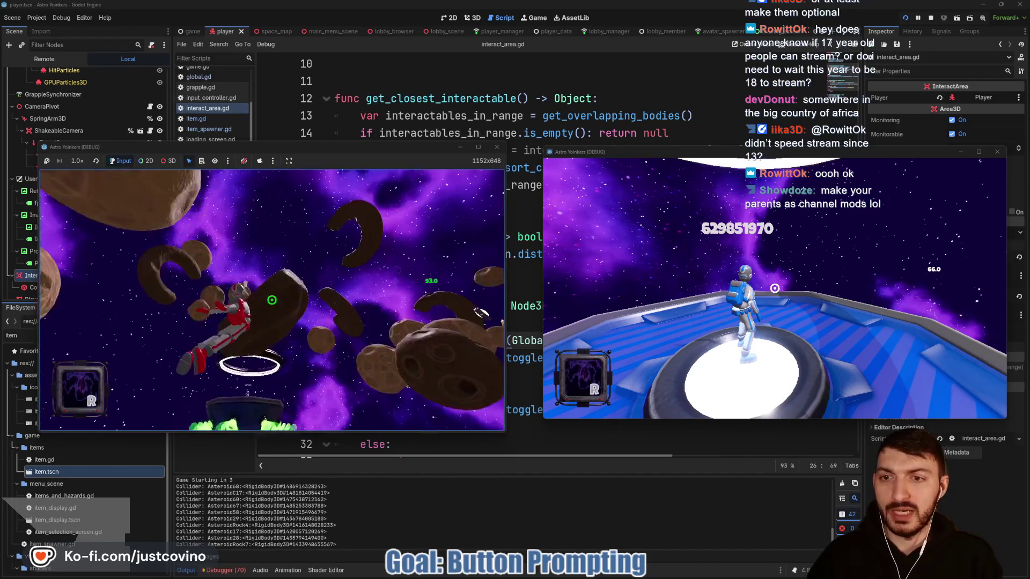
key("F8")
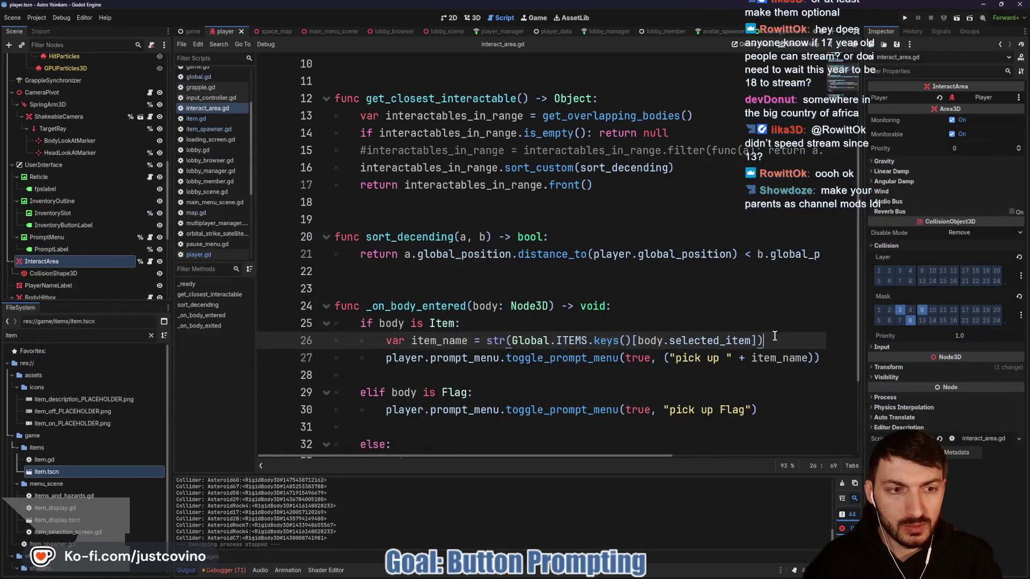
- Append .capitalize() to the item name on line 26 and save
type(".cap")
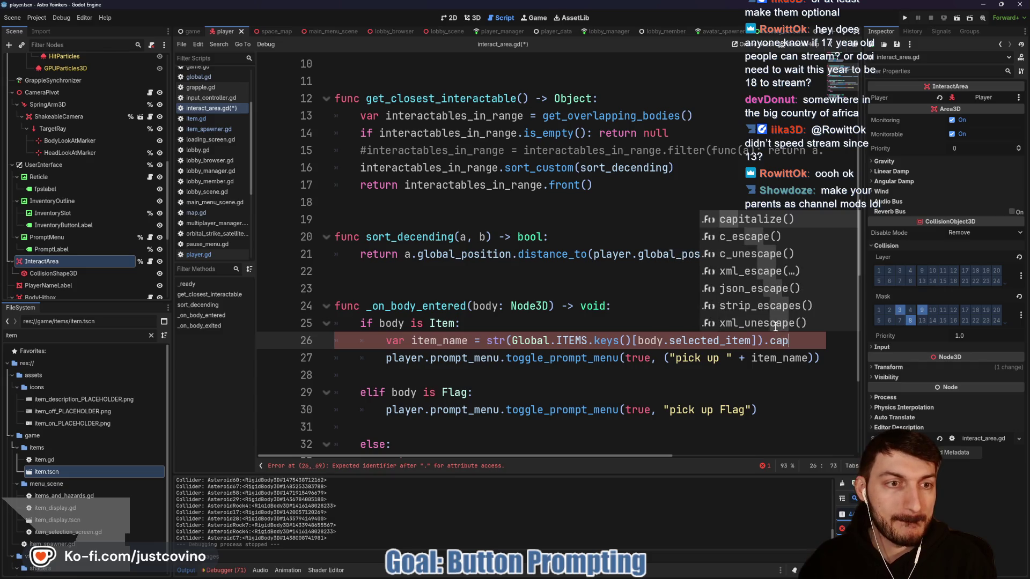
key("Return")
key("ctrl+s")
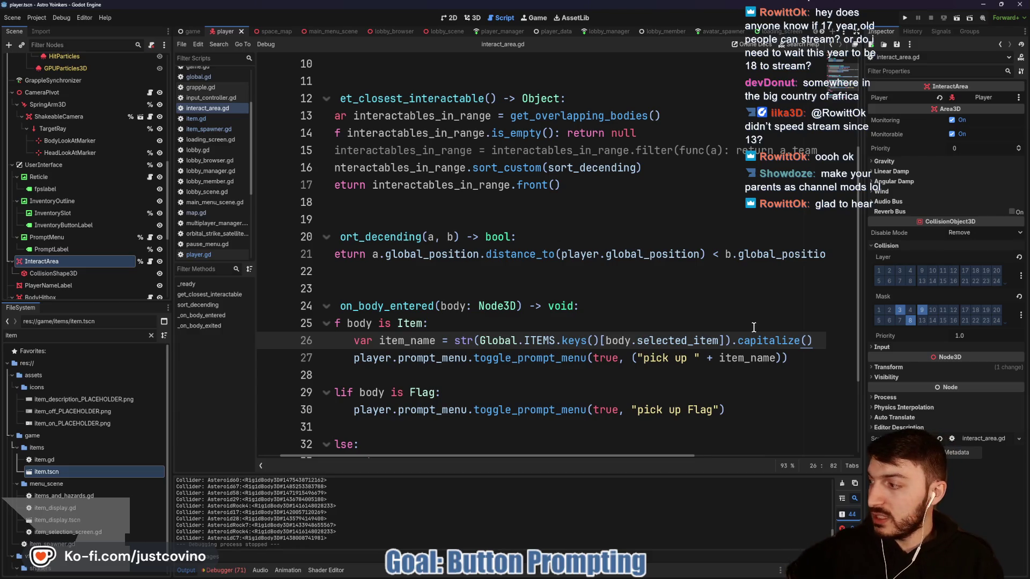
left_click_drag(600, 307, 611, 325)
key("ctrl+s")
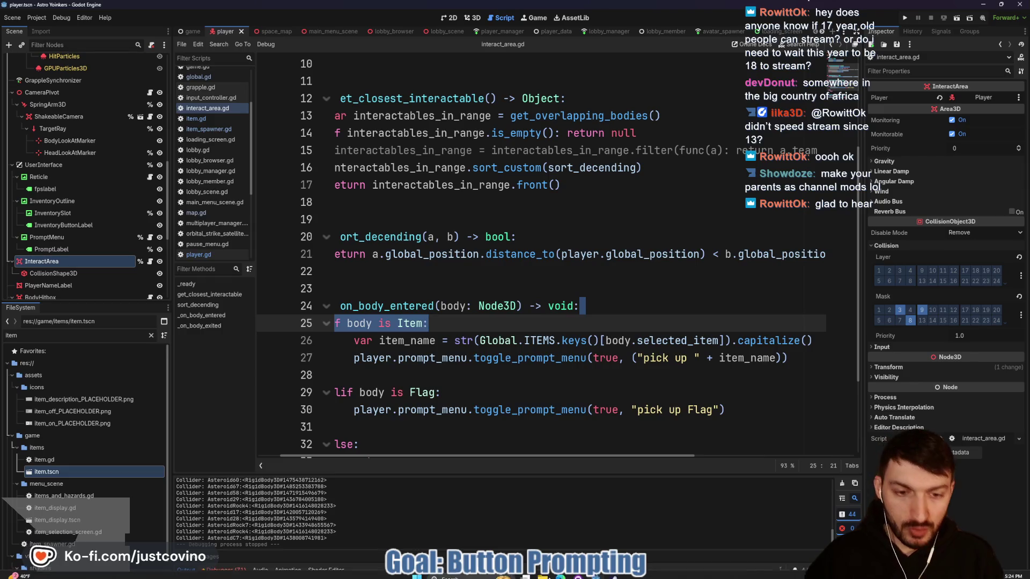
- Commit the changed files in GitHub Desktop and push to origin
key("alt+Tab")
left_click(342, 435)
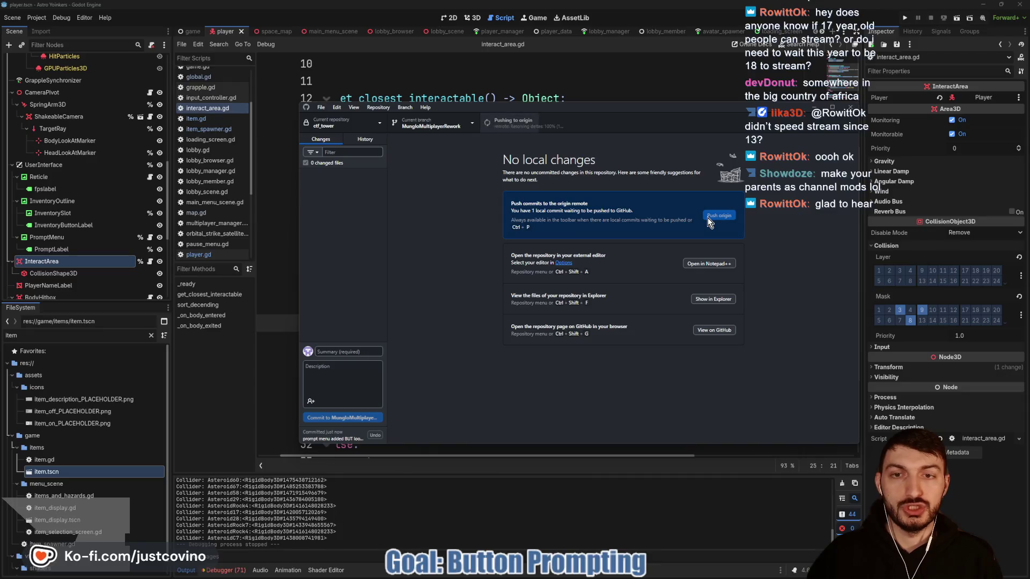
key("ctrl+p")
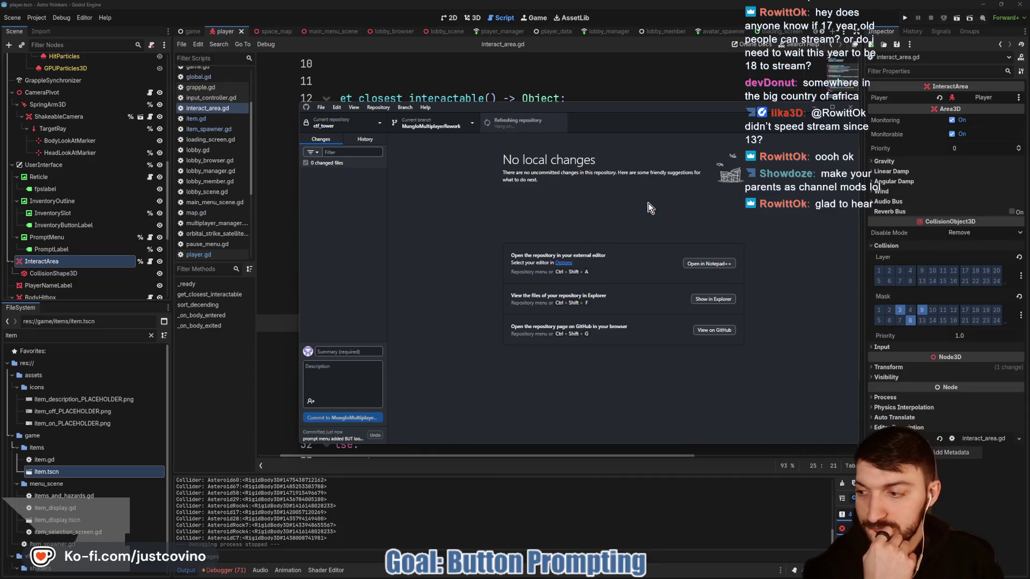
key("alt+Tab")
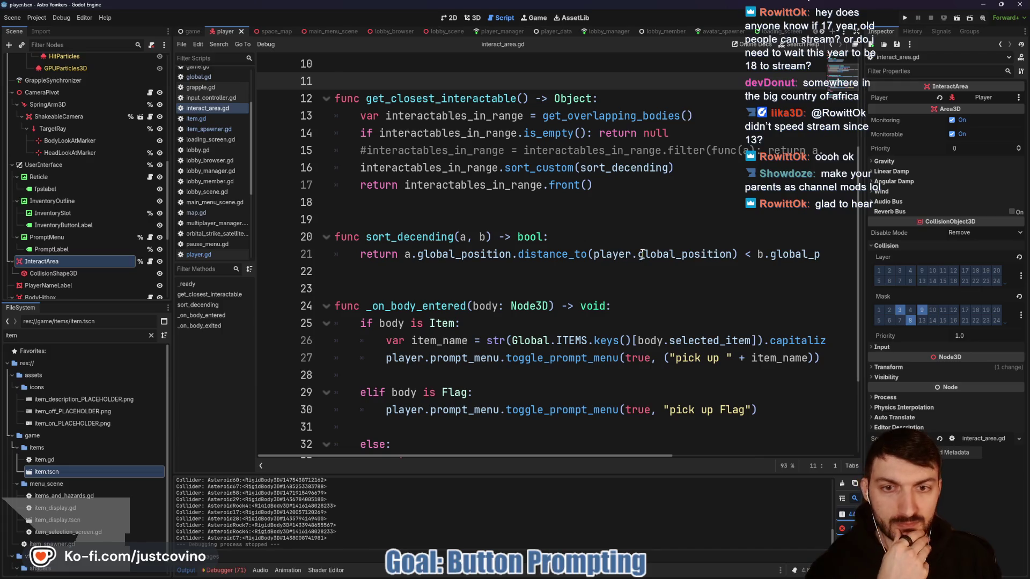
- Set PromptLabel's horizontal and vertical alignment to Center and save the scene
left_click(52, 249)
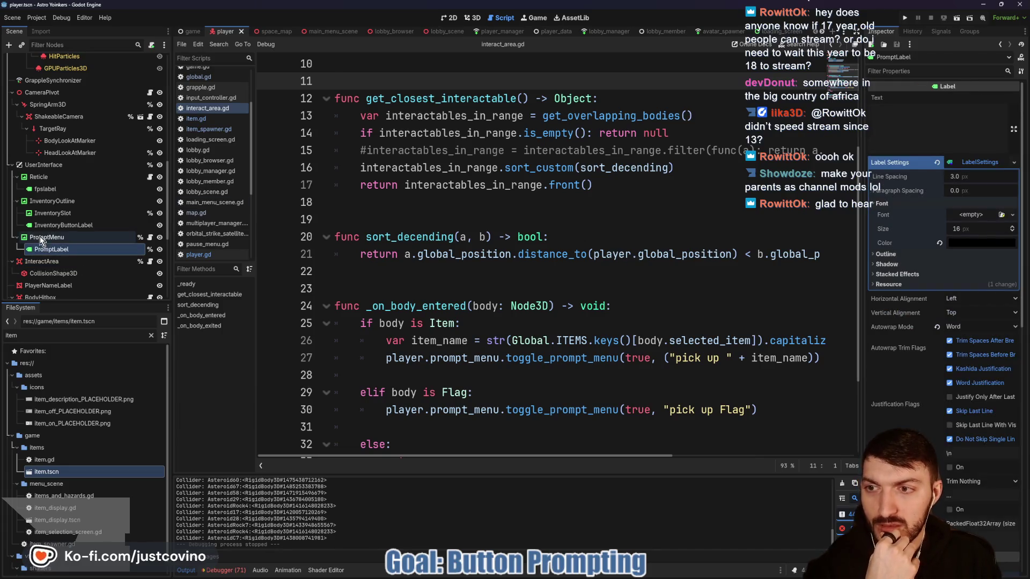
left_click(963, 299)
left_click(975, 316)
left_click(972, 315)
left_click(965, 334)
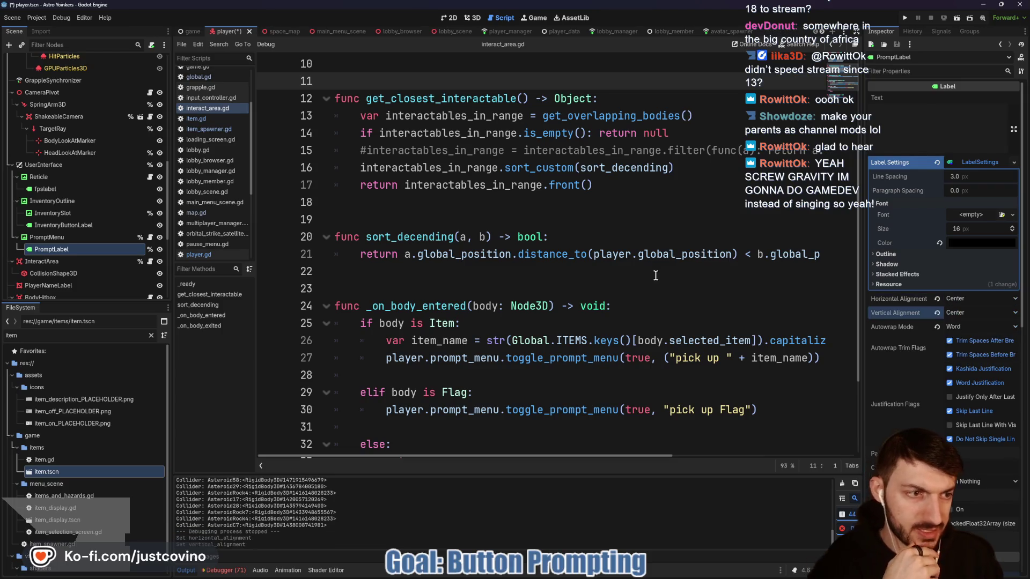
left_click(611, 298)
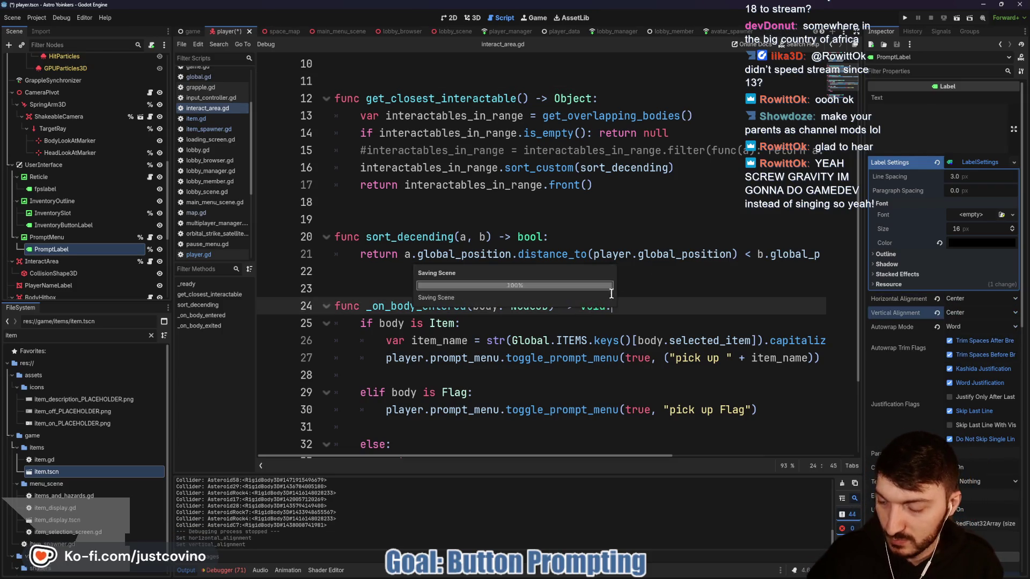
key("ctrl+s")
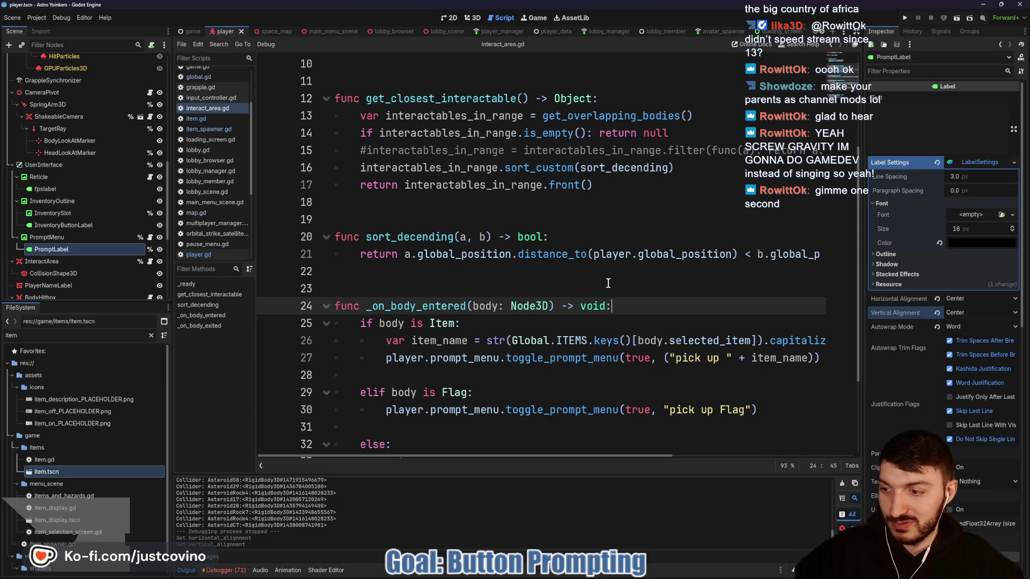
- Delete the empty line 11 from the script and run the project
left_click(589, 271)
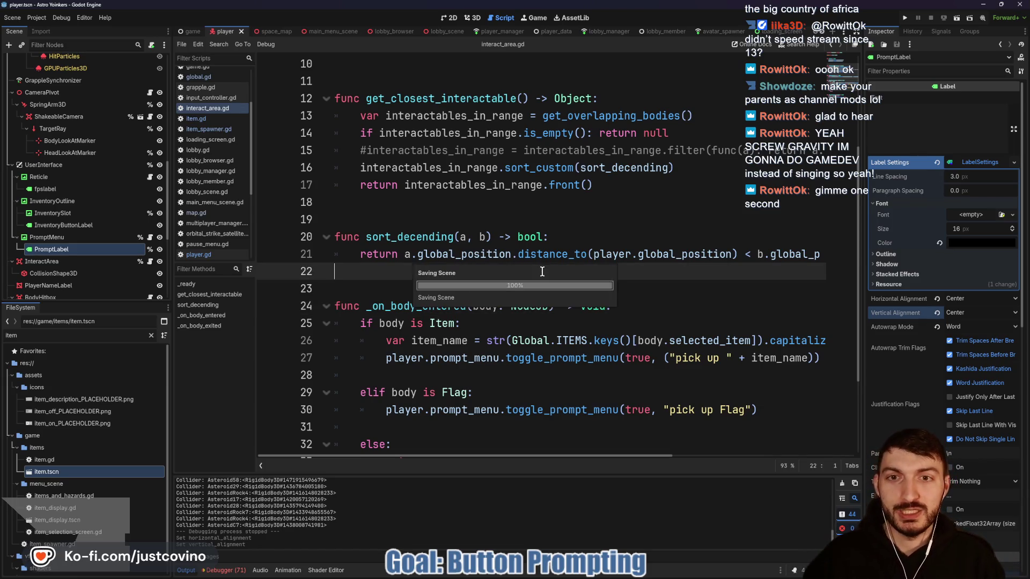
scroll(615, 217, "up", 2)
left_click(423, 186)
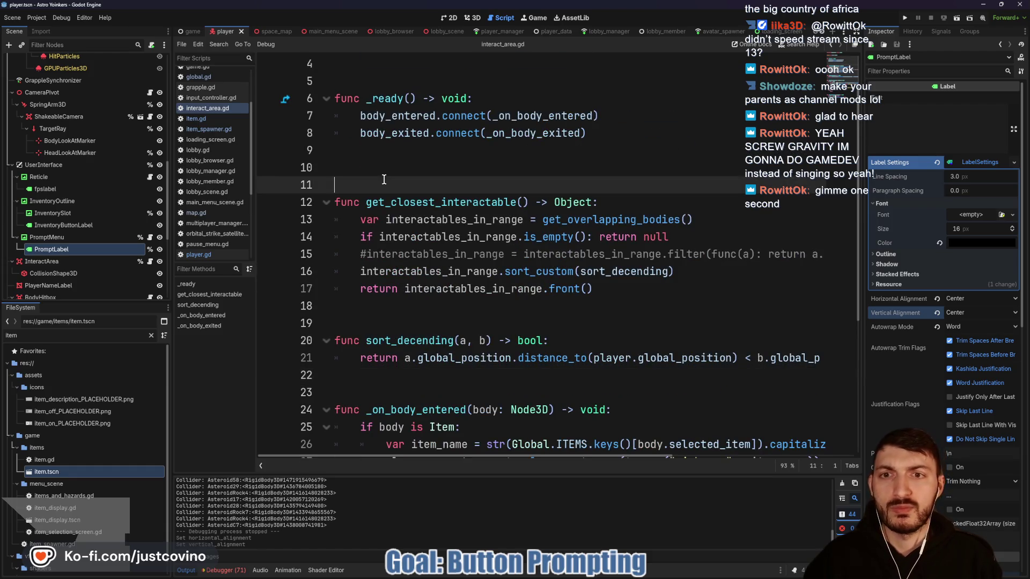
key("BackSpace")
scroll(444, 266, "down", 4)
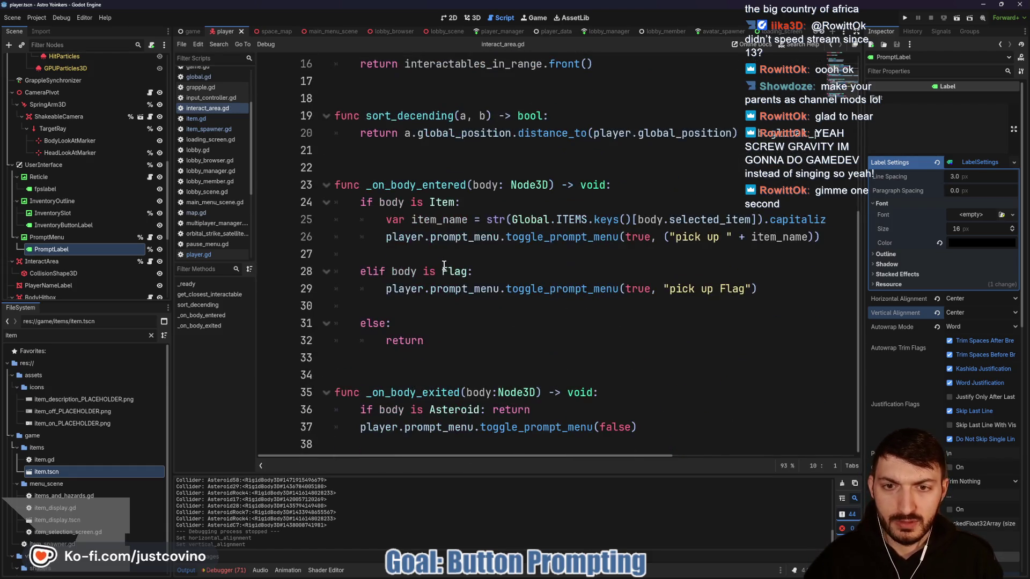
left_click(903, 19)
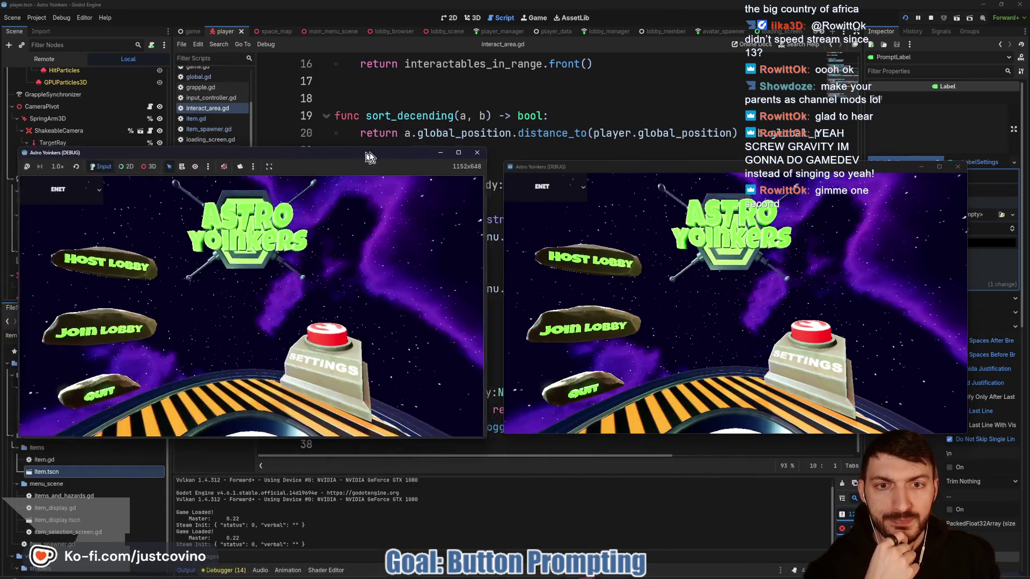
- Host a private lobby in the left game window and join it from the right one
left_click_drag(683, 160, 717, 157)
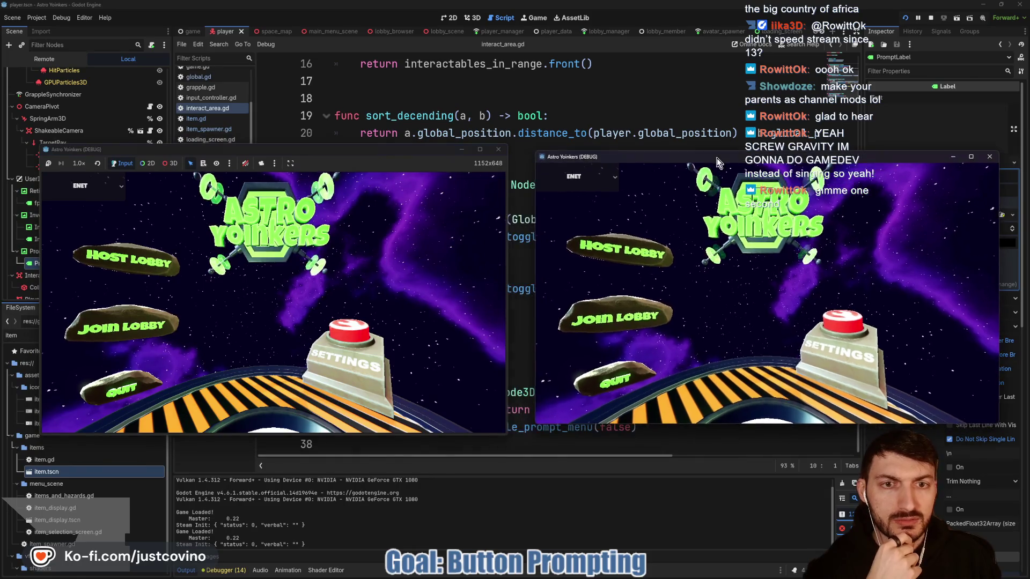
left_click(126, 260)
left_click(286, 264)
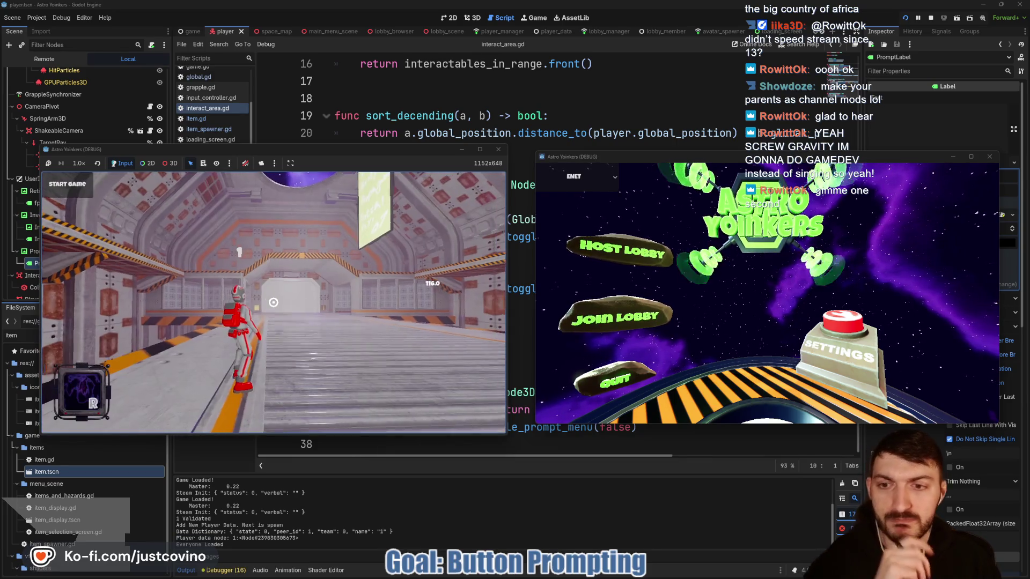
left_click(566, 314)
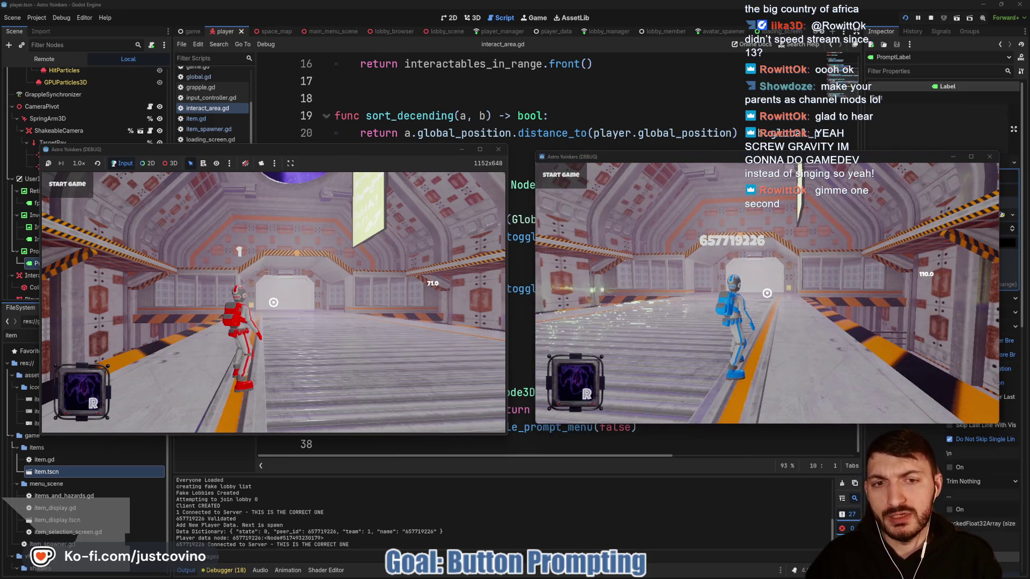
key("super")
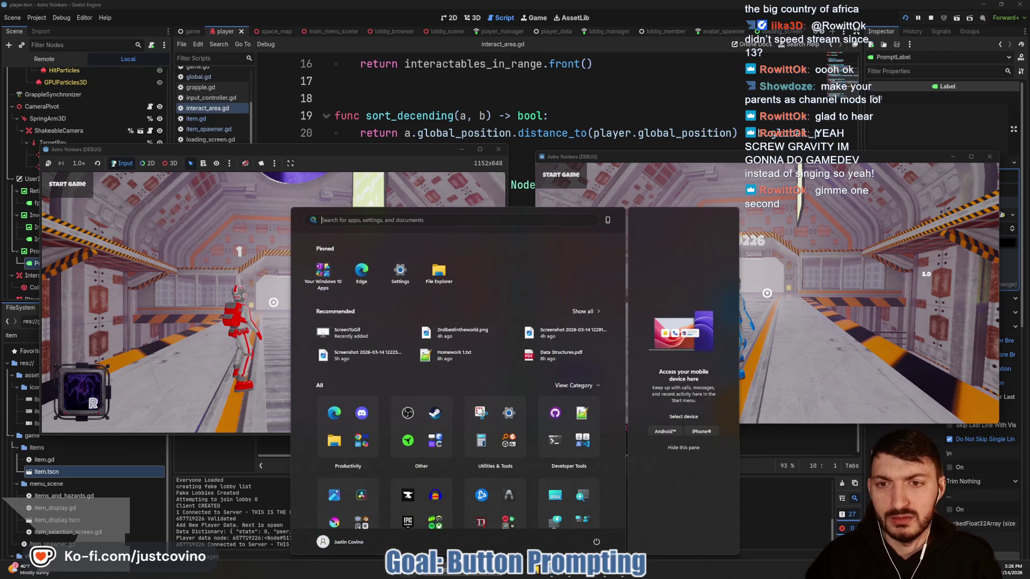
left_click(397, 156)
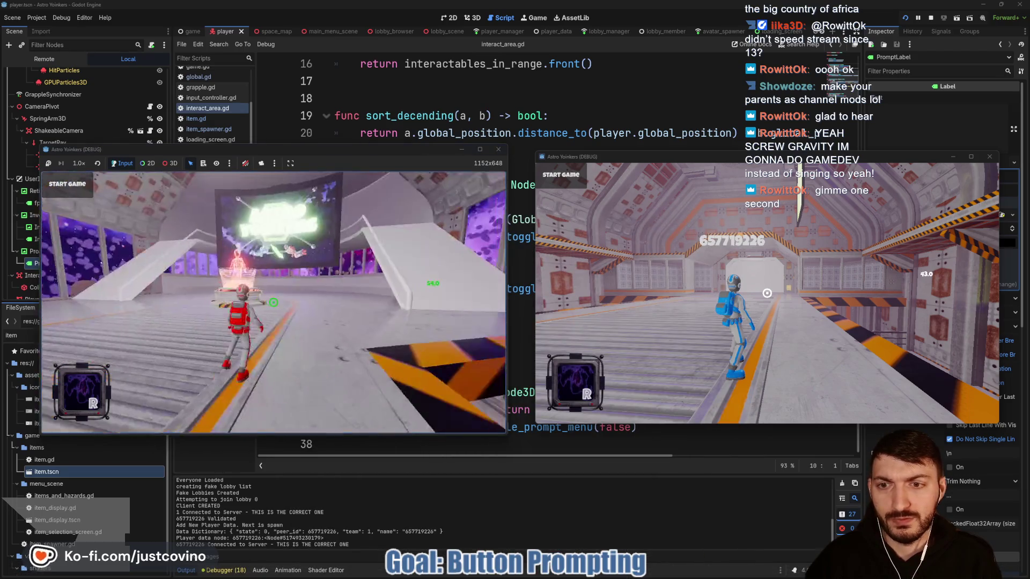
- Walk the red player onto and off the pedestal to bring up the Press E prompt
key("w")
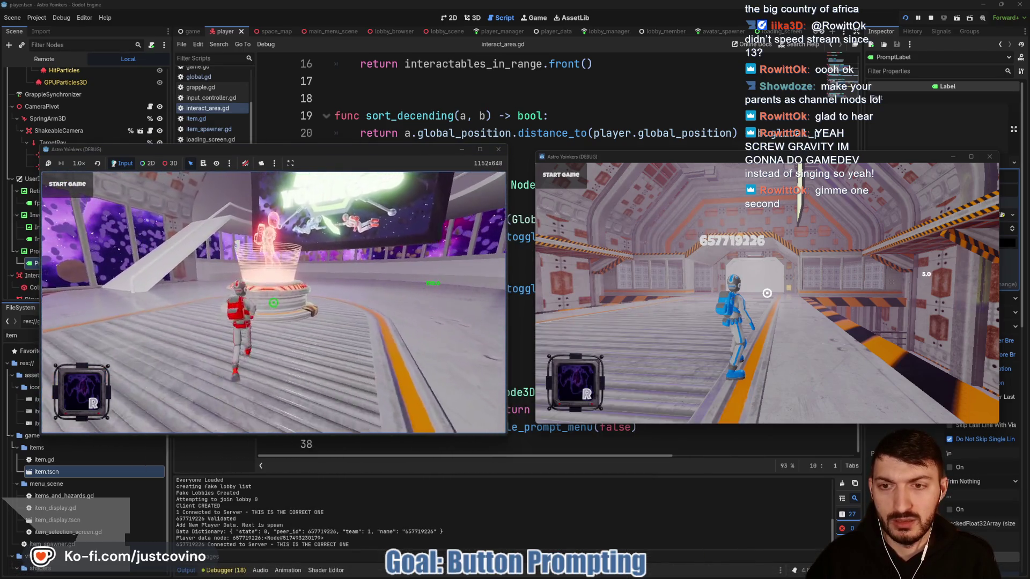
key("w")
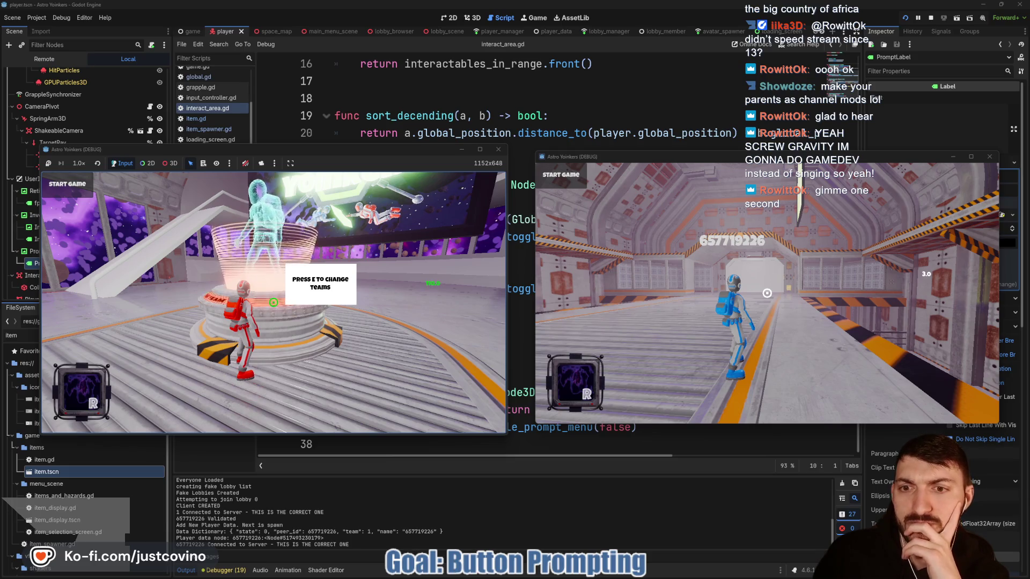
key("s")
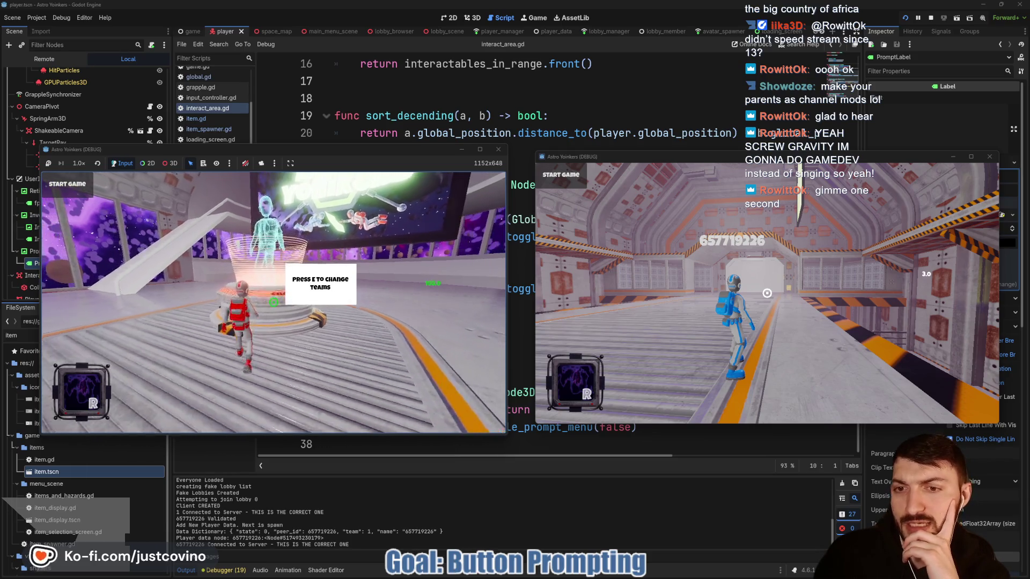
key("w")
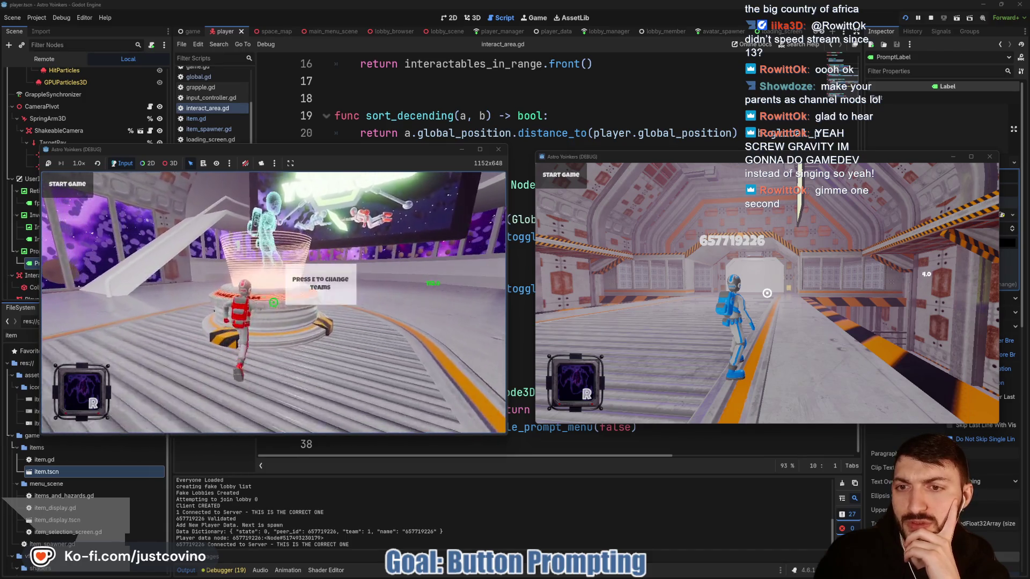
key("s")
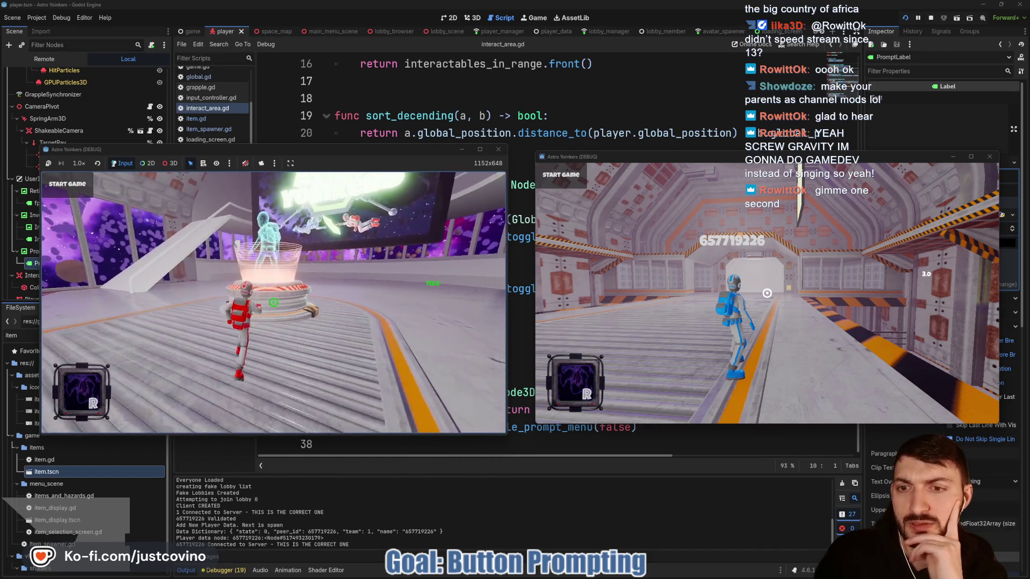
key("w")
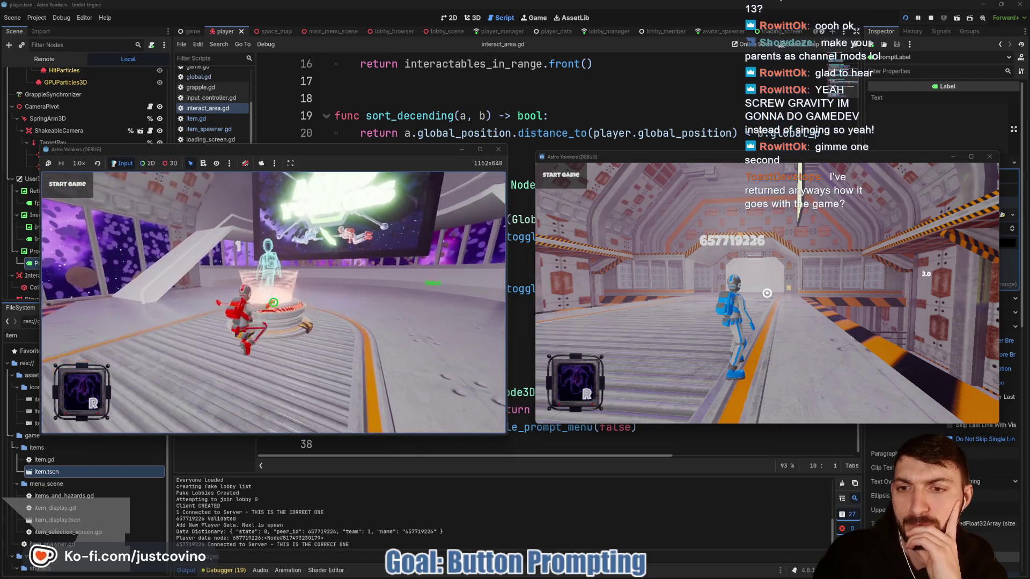
key("s")
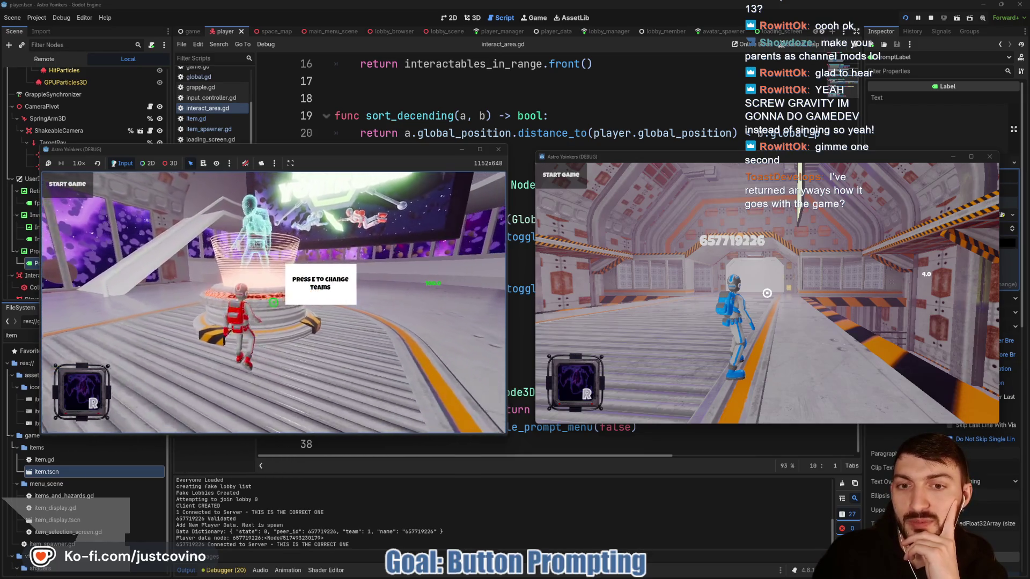
key("s")
key("w")
- Press E at the pedestal repeatedly to change teams and swap the hologram character
key("e")
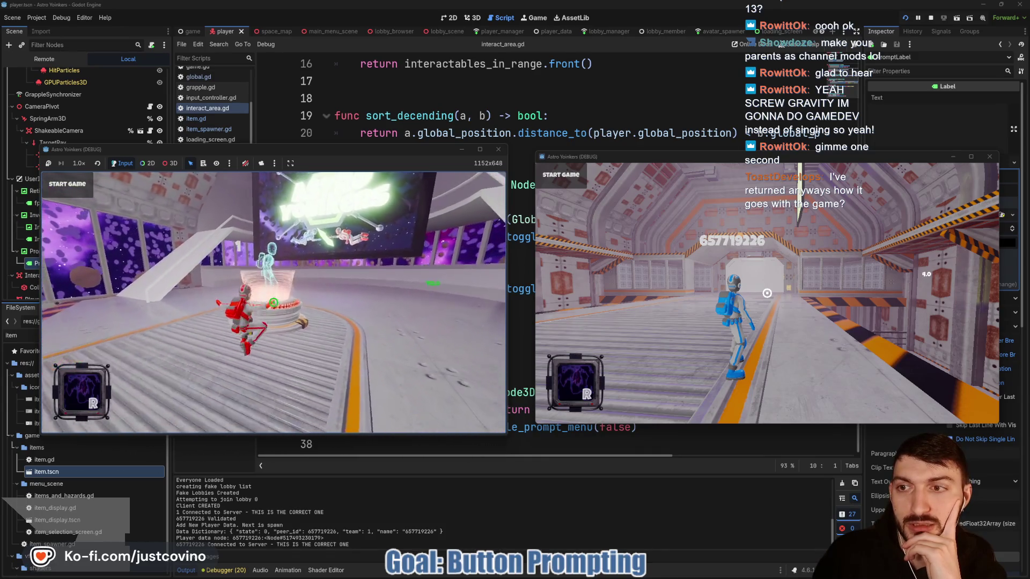
key("w")
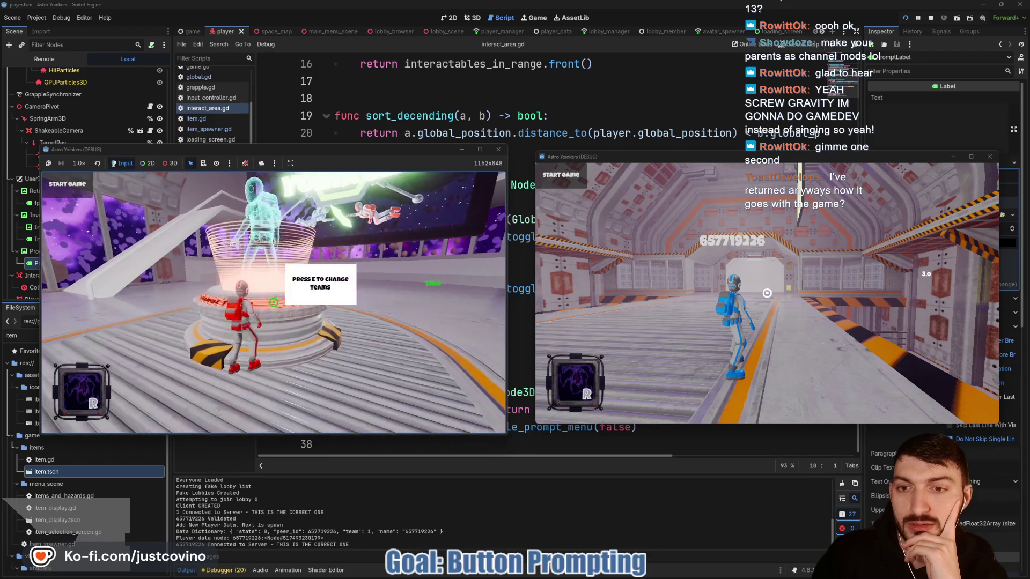
key("e")
key("w")
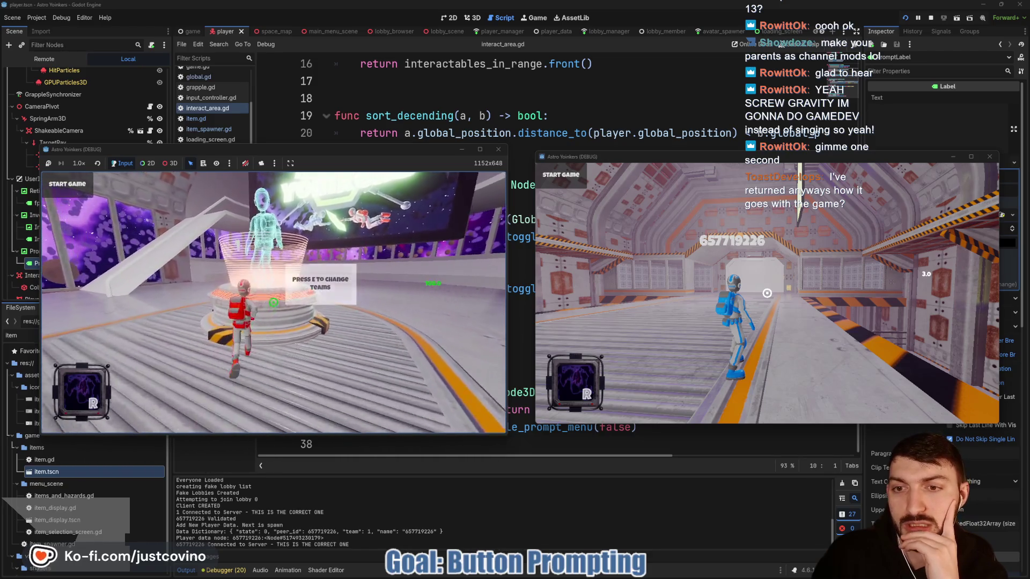
key("w")
key("e")
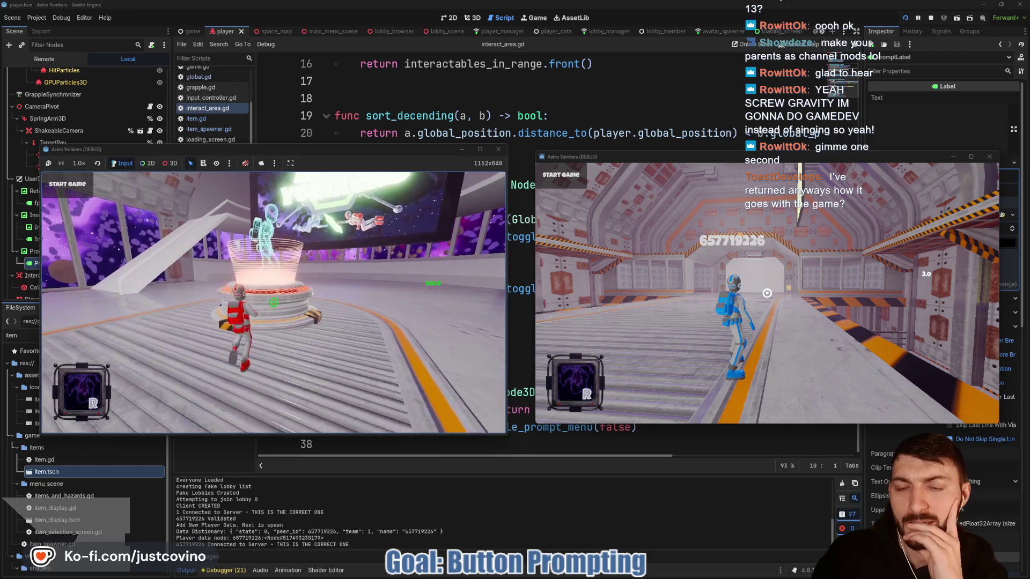
key("e")
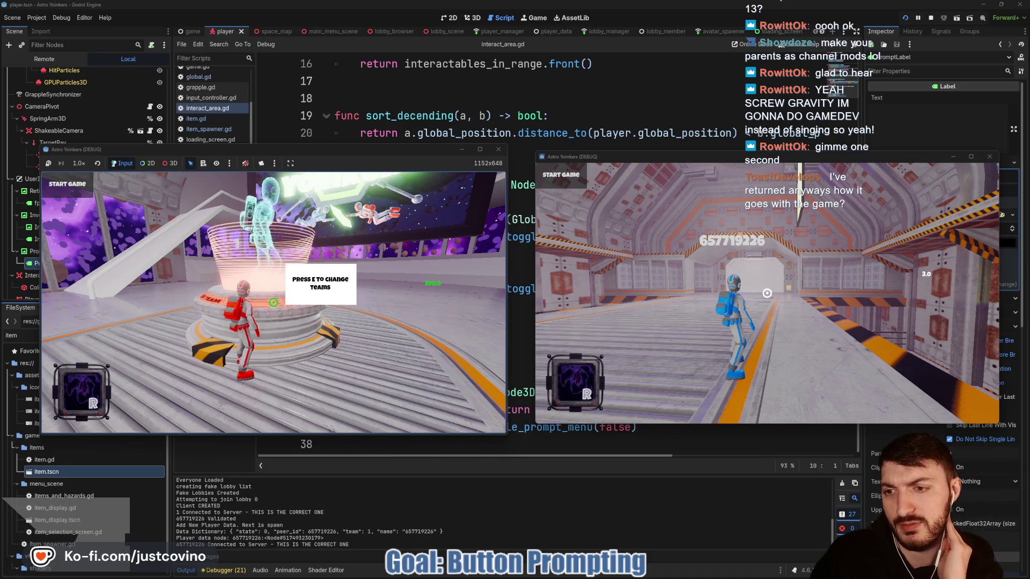
- Walk onto the platform and back off, checking the prompt appears and fades
key("w")
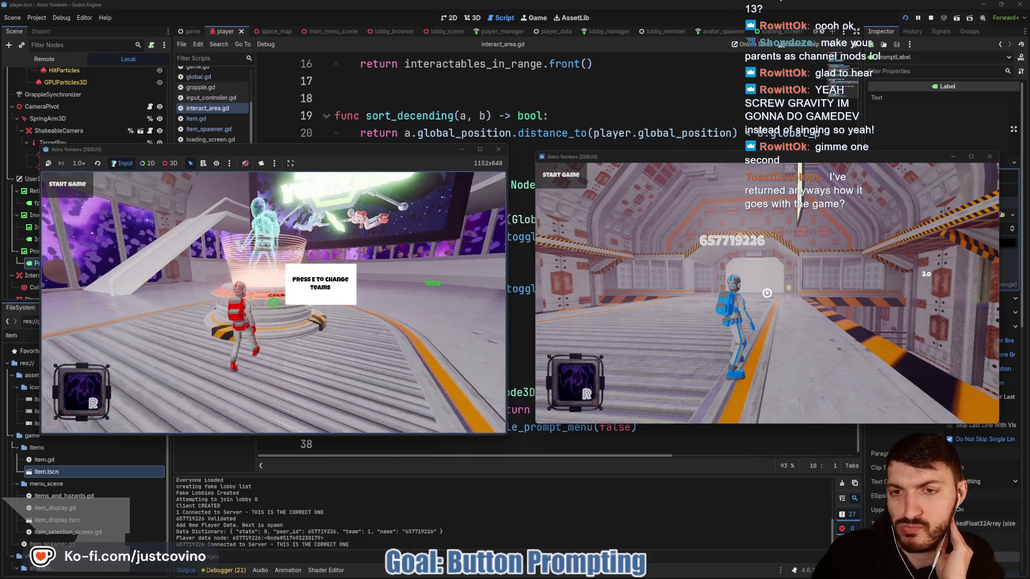
key("w")
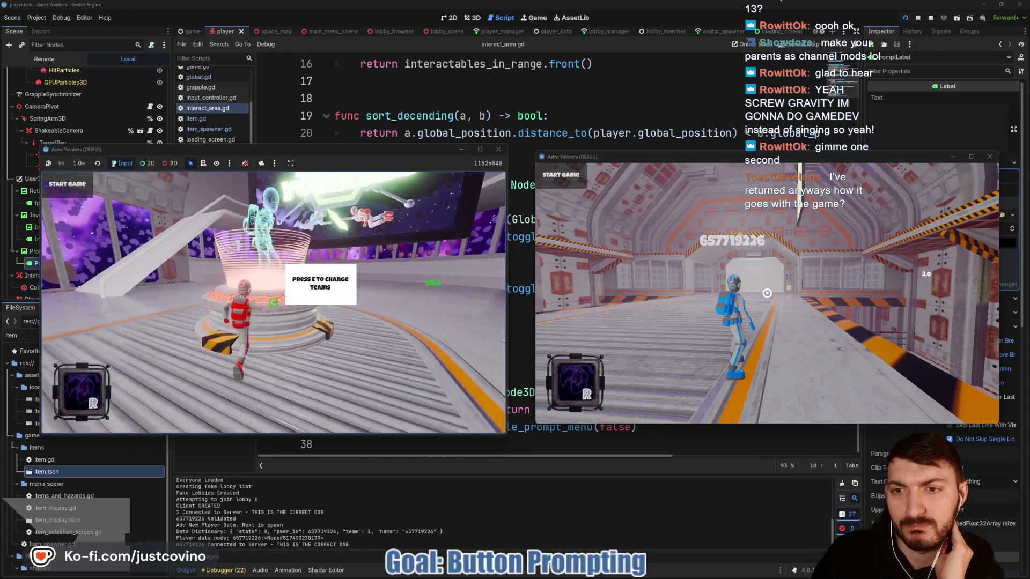
key("w")
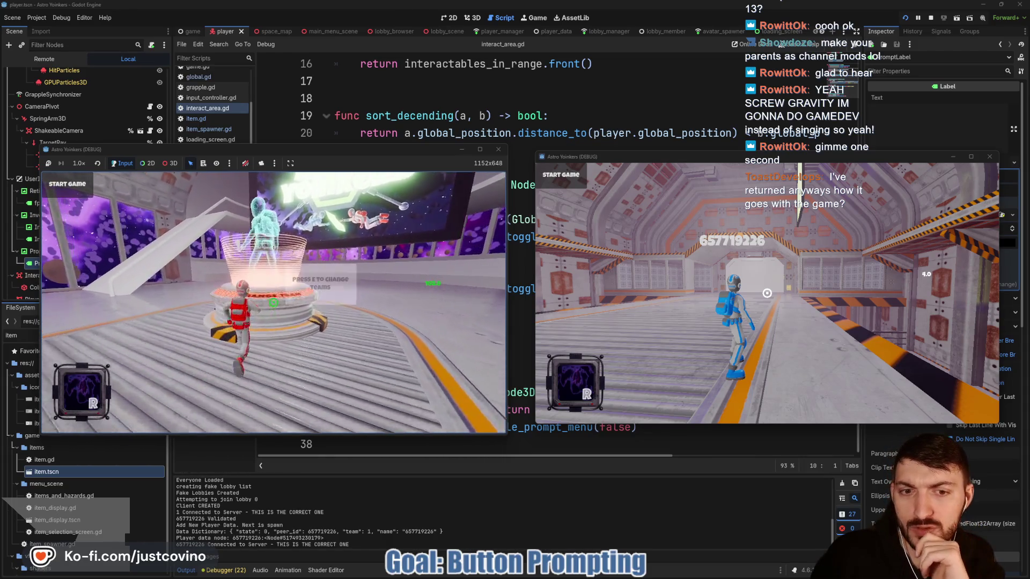
key("s")
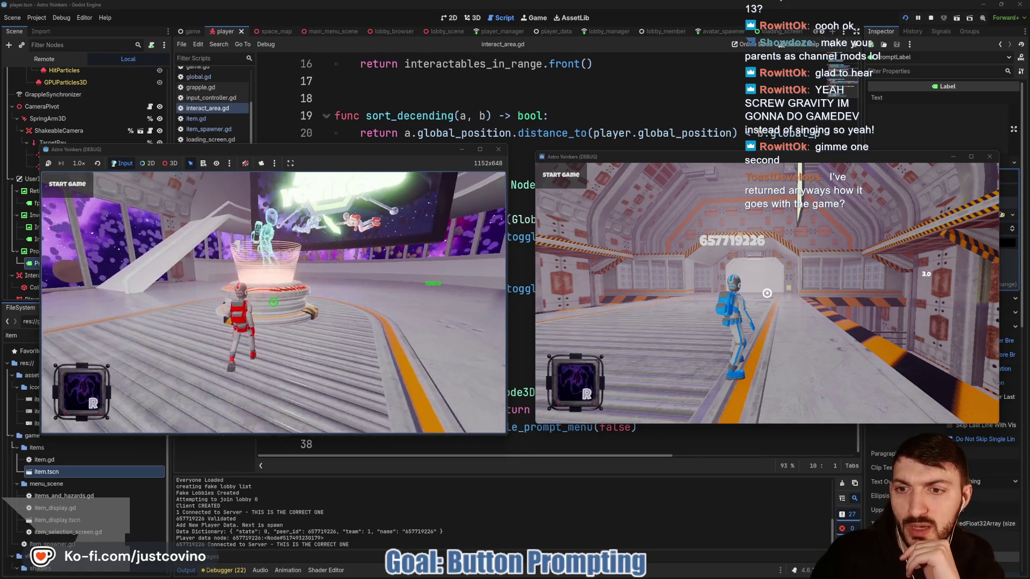
key("s")
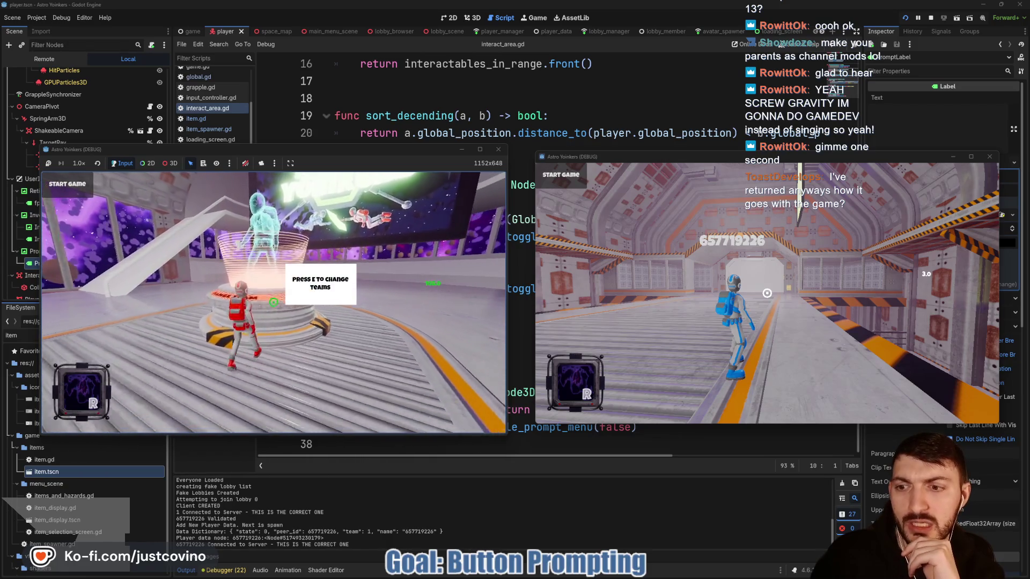
key("w")
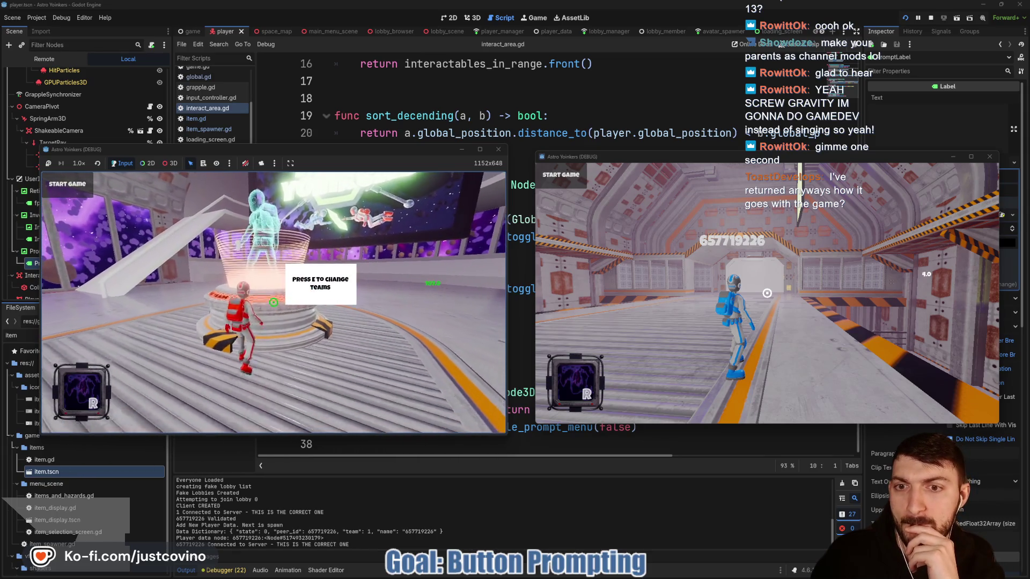
key("s")
- Repeatedly step on and off the platform to confirm the prompt shows and hides each time
key("w")
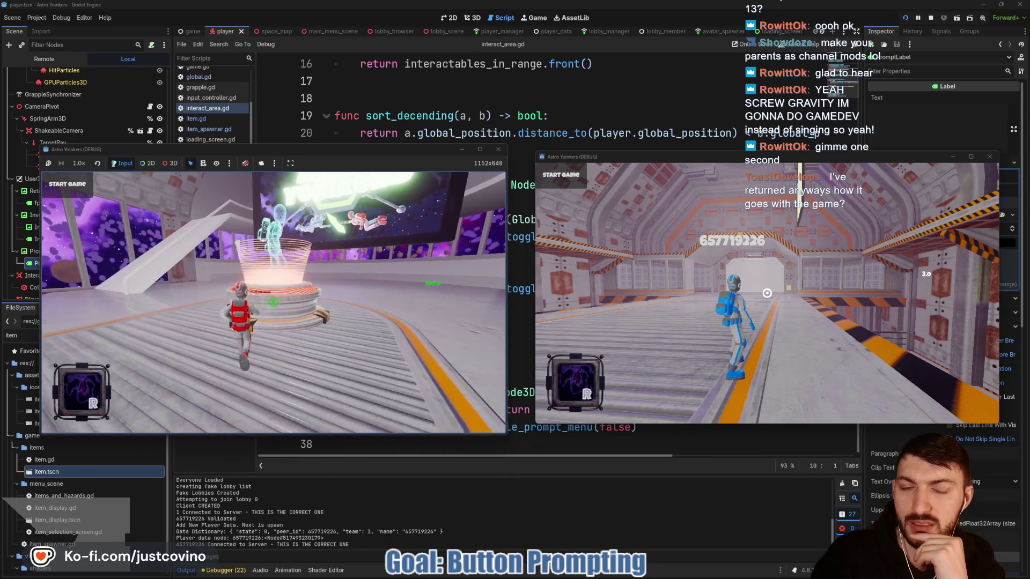
key("w")
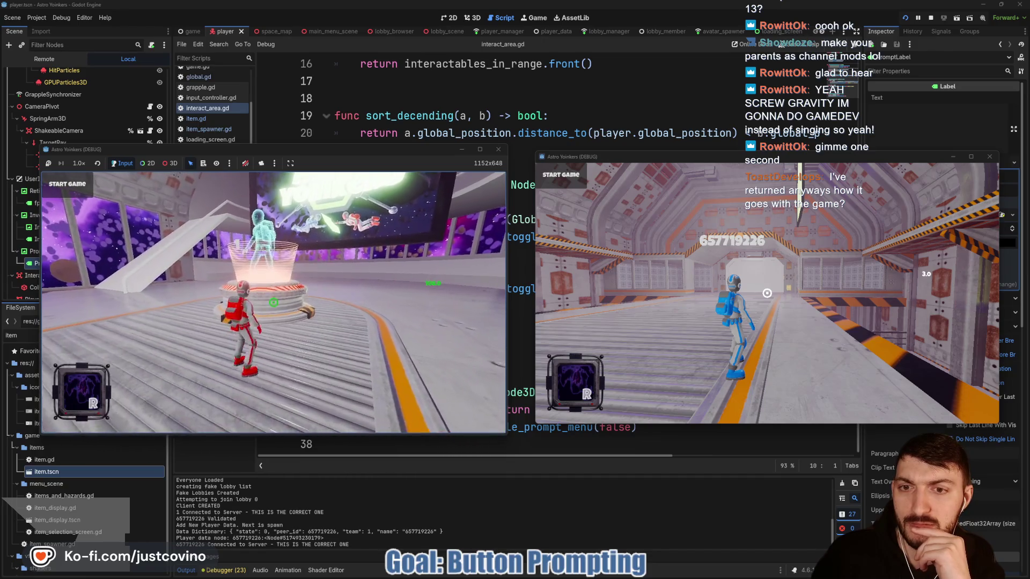
key("s")
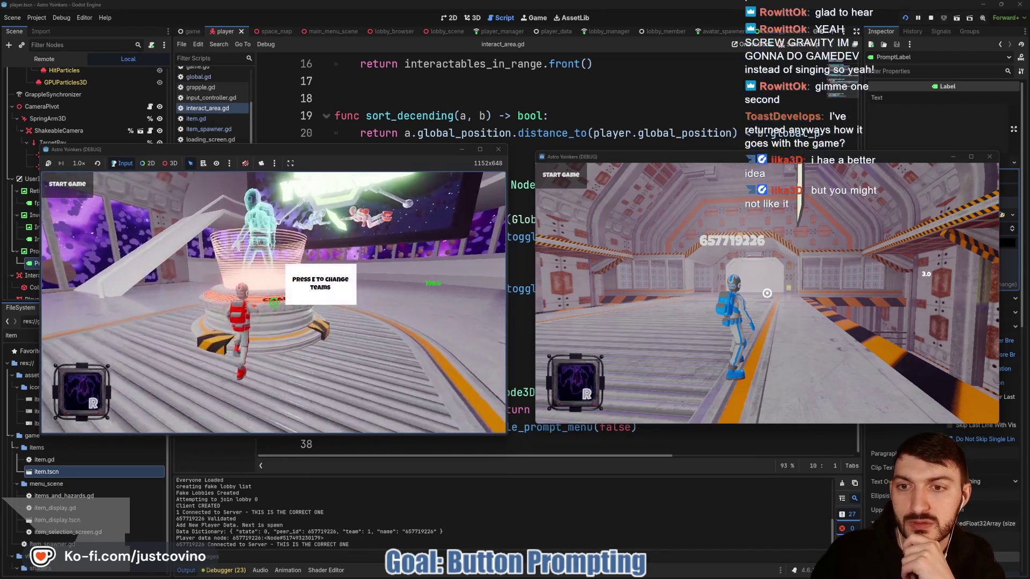
key("s")
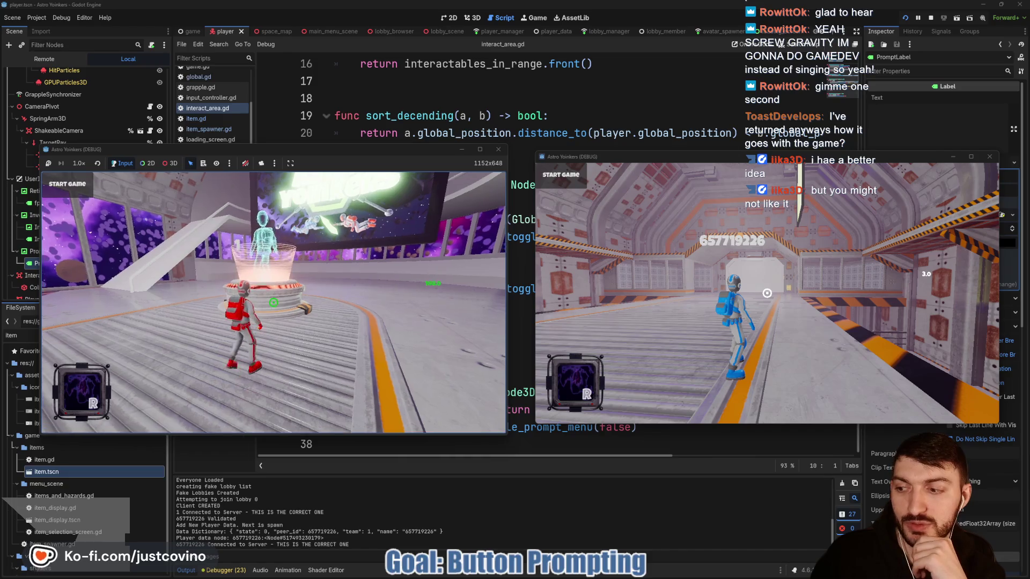
key("w")
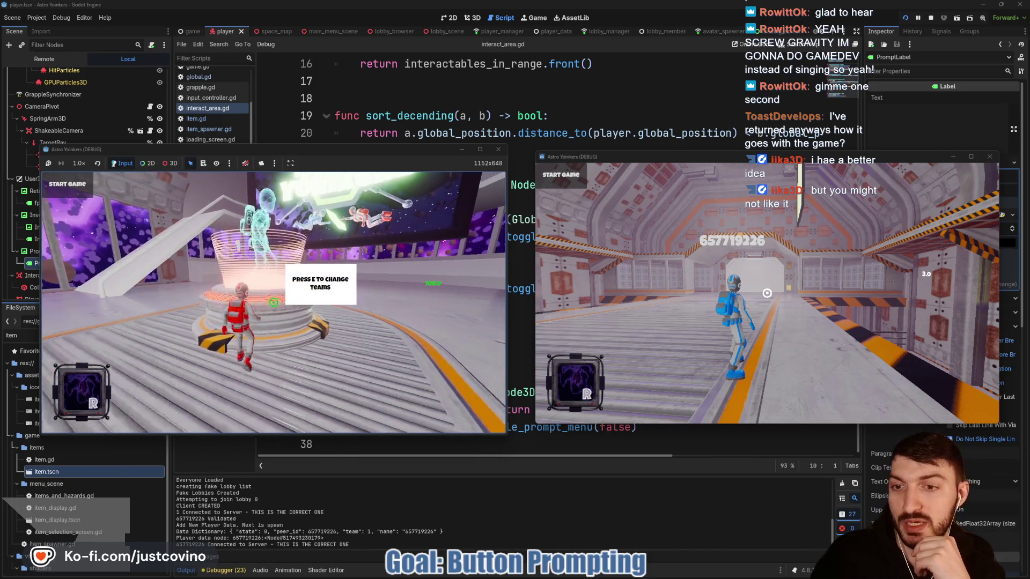
key("s")
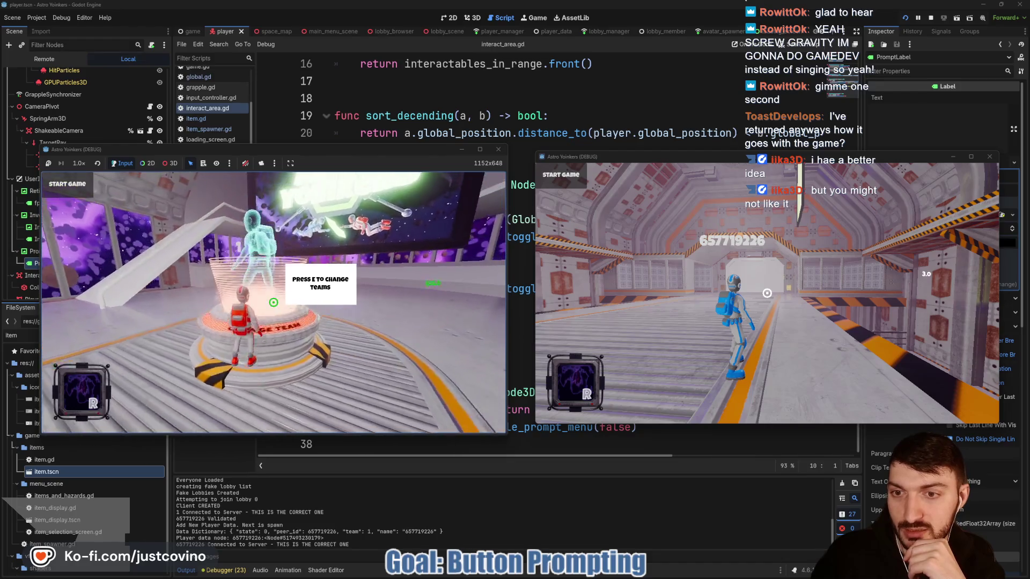
key("w")
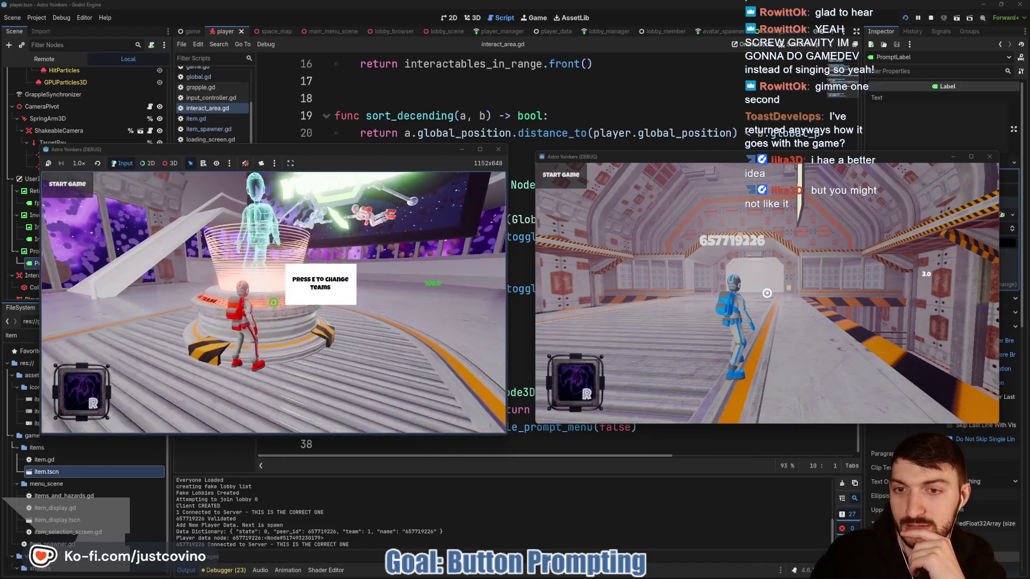
key("s")
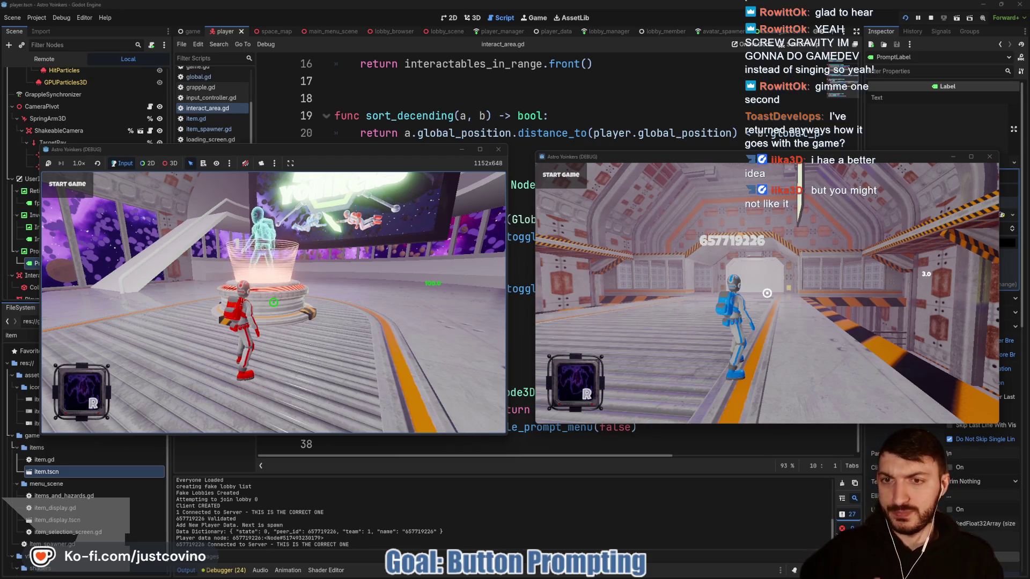
key("w")
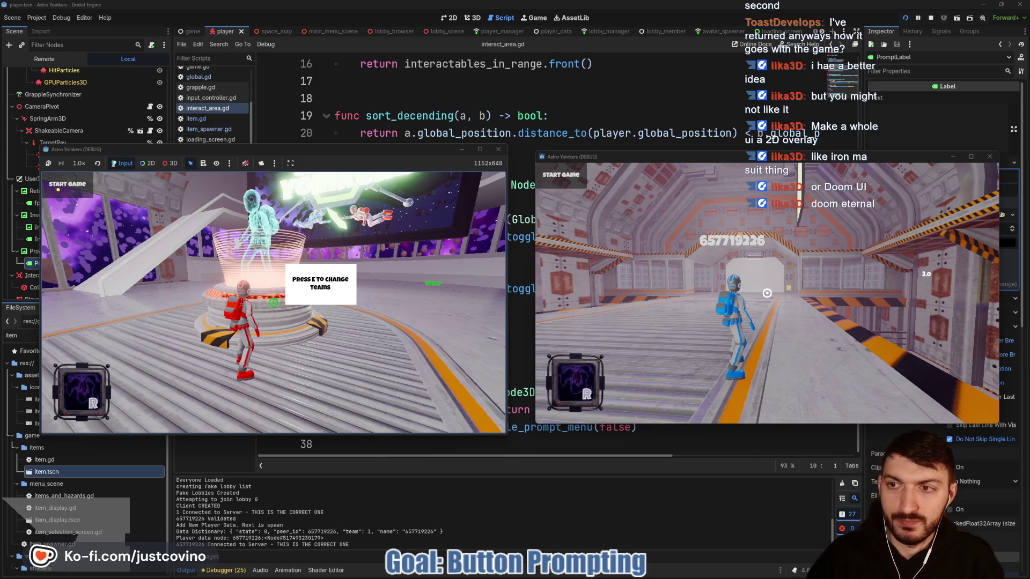
- Draw a yellow freehand outline around the edges of the left debug game window
mouse_move(101, 181)
left_mouse_down()
mouse_move(59, 220)
mouse_move(52, 360)
mouse_move(109, 417)
mouse_move(482, 410)
mouse_move(489, 302)
mouse_move(476, 189)
mouse_move(102, 183)
left_mouse_up()
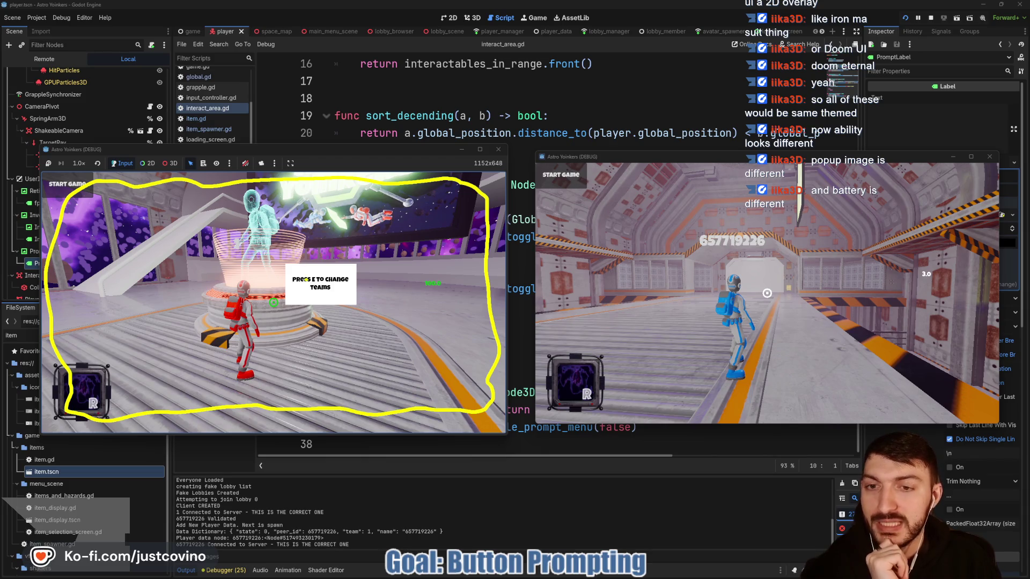
- Circle and scribble around the hologram, then mark a bar area above the windows, clearing each sketch
mouse_move(281, 183)
left_mouse_down()
mouse_move(212, 261)
mouse_move(314, 188)
mouse_move(193, 206)
left_mouse_up()
mouse_move(268, 236)
left_mouse_down()
mouse_move(295, 209)
mouse_move(271, 244)
left_mouse_up()
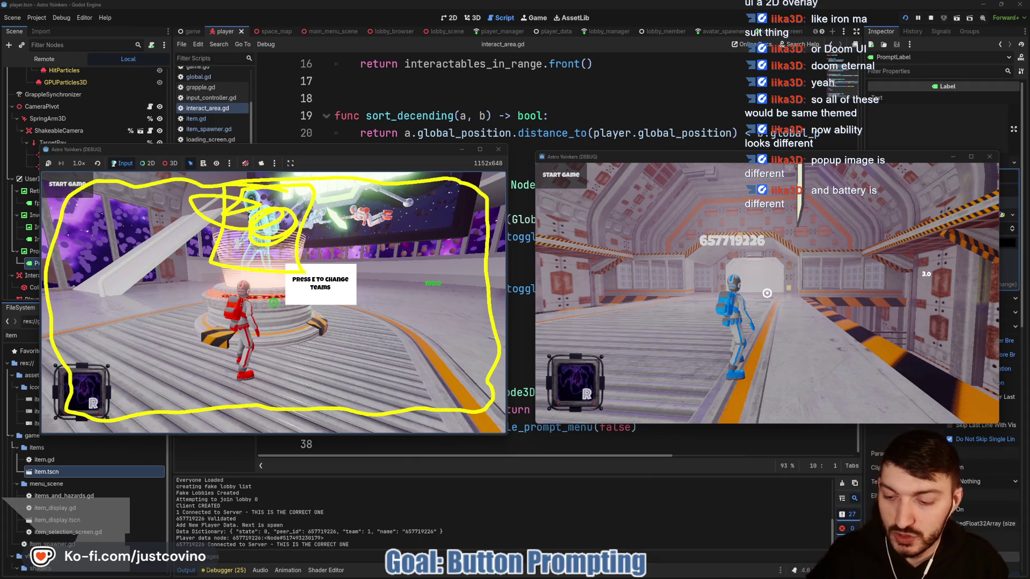
key("Escape")
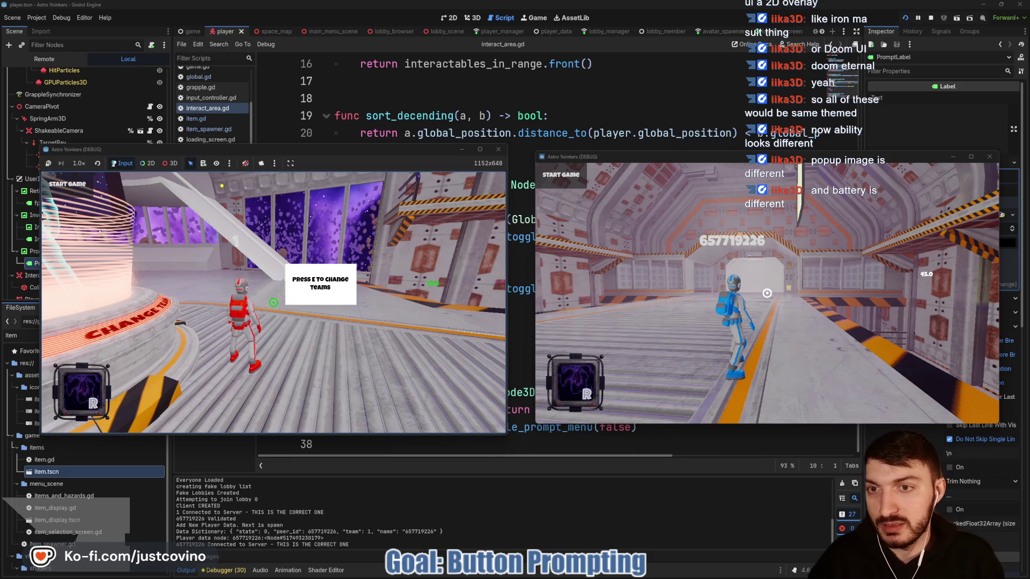
left_click_drag(221, 185, 353, 204)
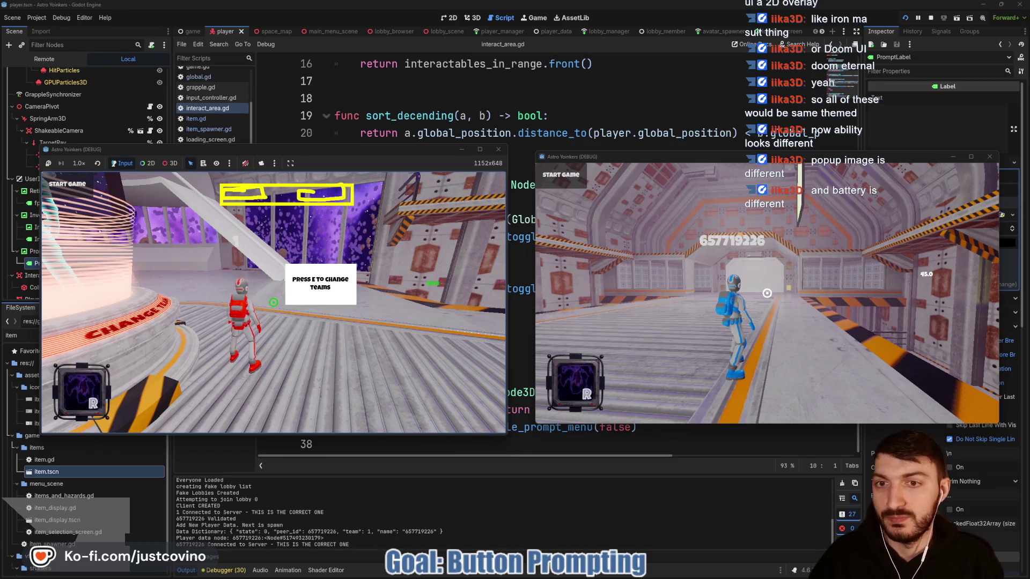
key("Escape")
- Run the red player off the team pad toward the central podium
key("w")
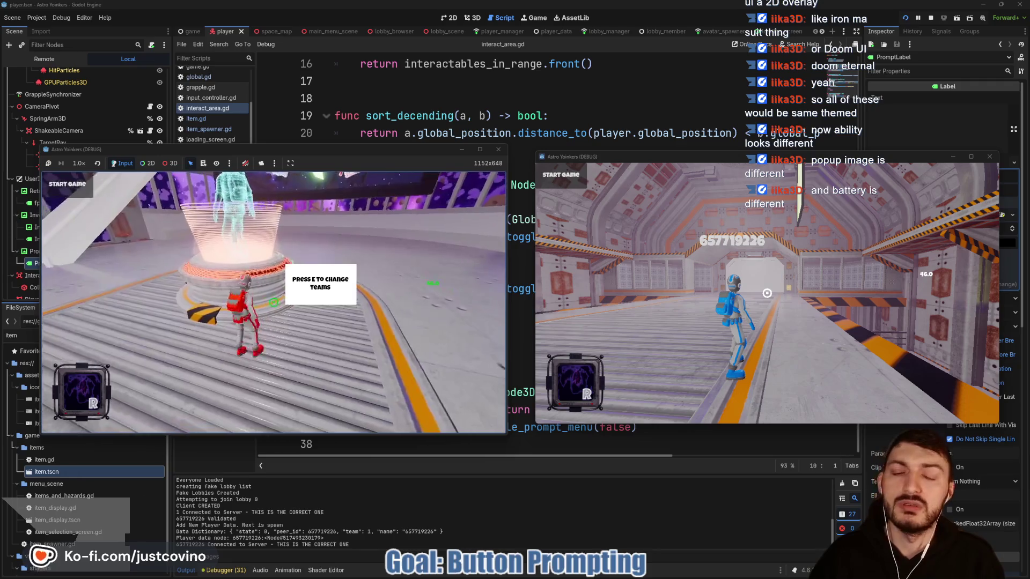
key("w")
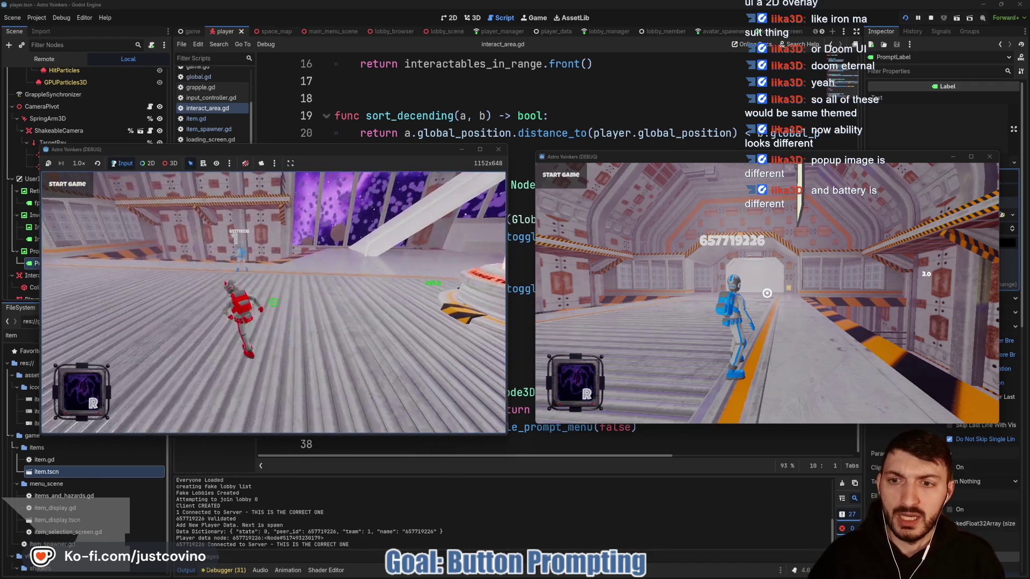
key("w")
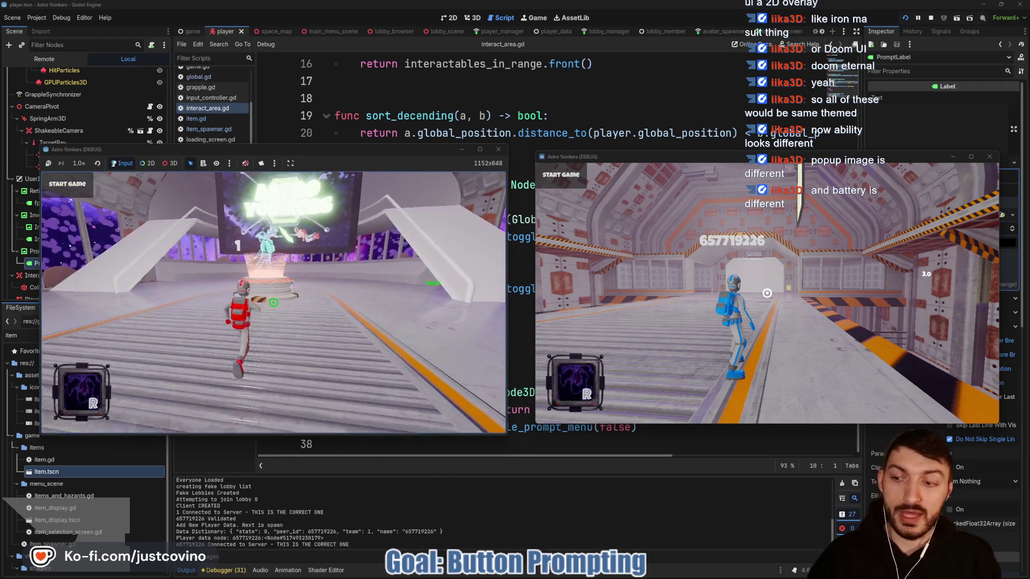
mouse_move(335, 183)
left_mouse_down()
mouse_move(118, 190)
mouse_move(58, 294)
mouse_move(93, 417)
mouse_move(403, 408)
mouse_move(480, 343)
mouse_move(433, 186)
mouse_move(335, 184)
left_mouse_up()
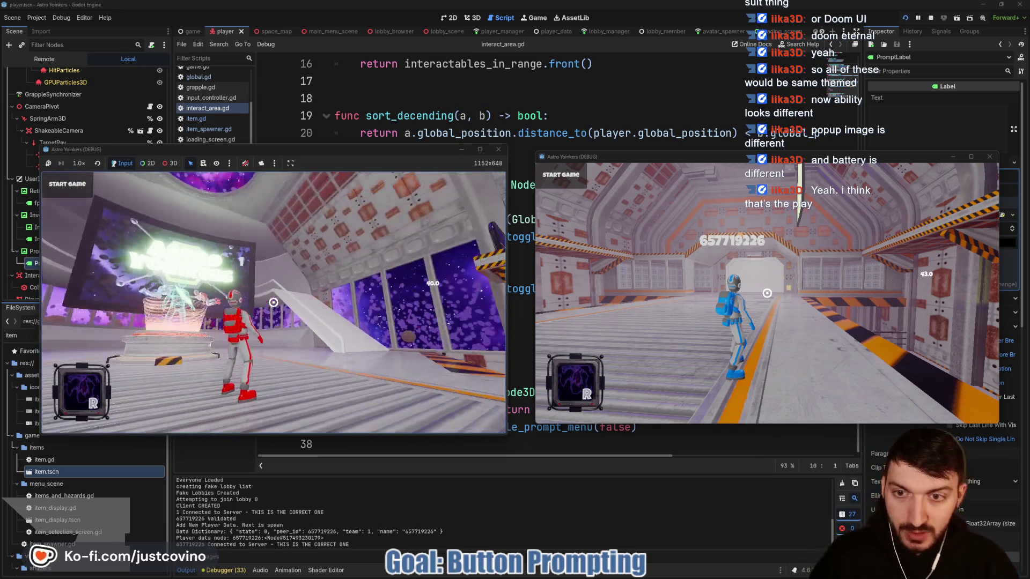
- Play the left game window maximized, restore it, then switch to the Doom Eternal UI image search
left_click(480, 149)
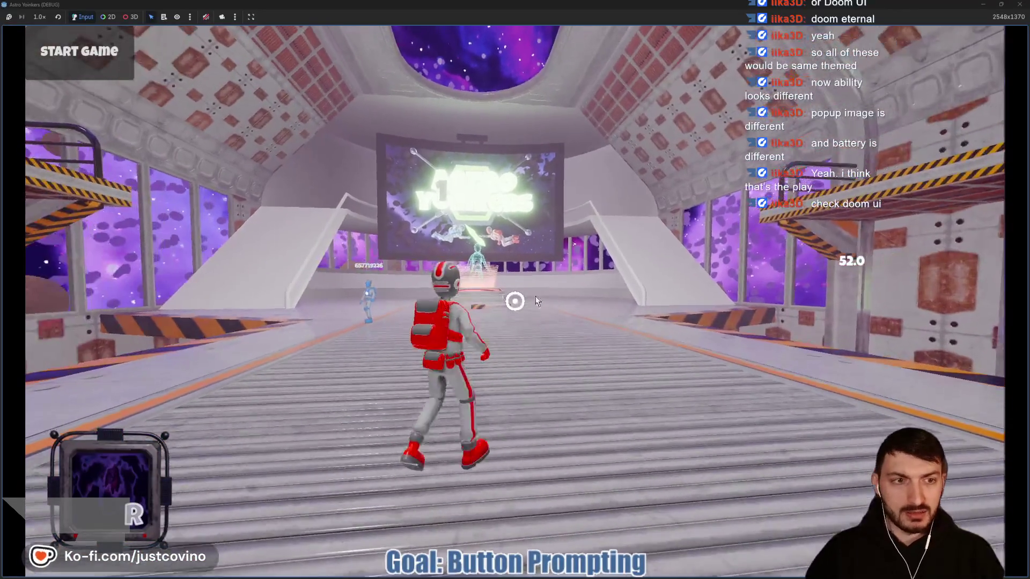
key("super+Down")
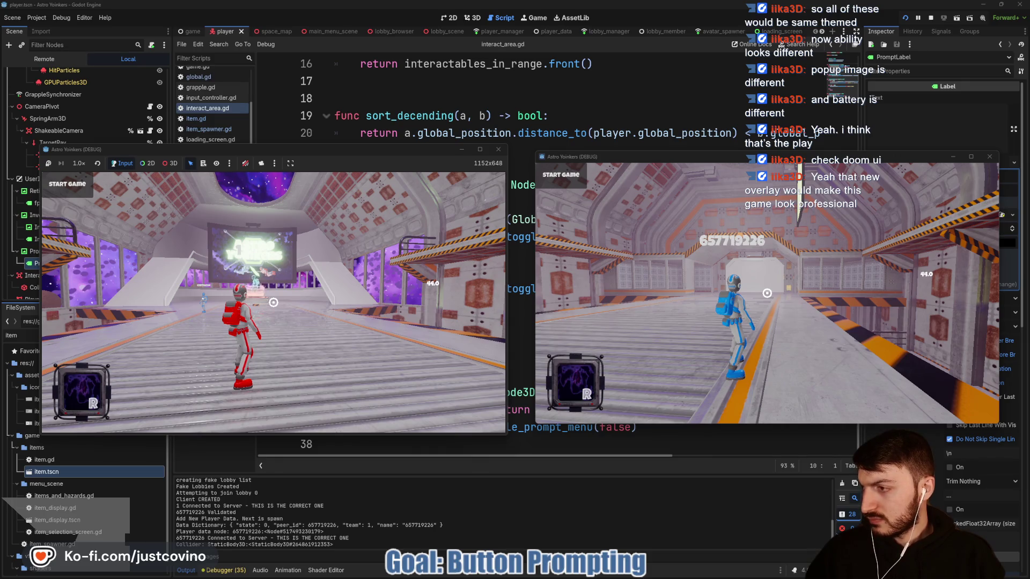
key("alt+Tab")
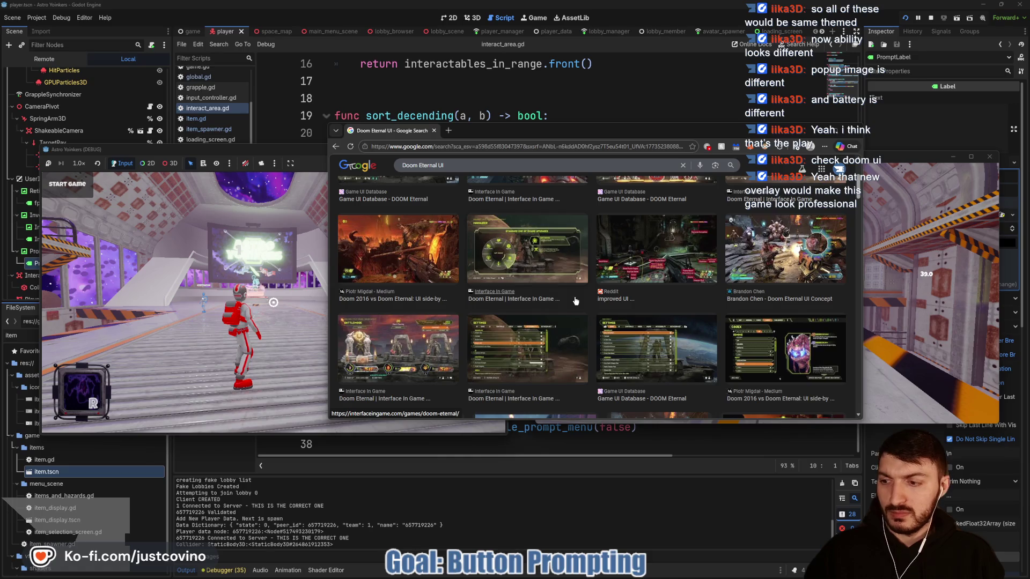
- Scroll down and preview the Gamepressure 'Doom Eternal: User interface' image
scroll(582, 284, "down", 1)
scroll(587, 276, "down", 2)
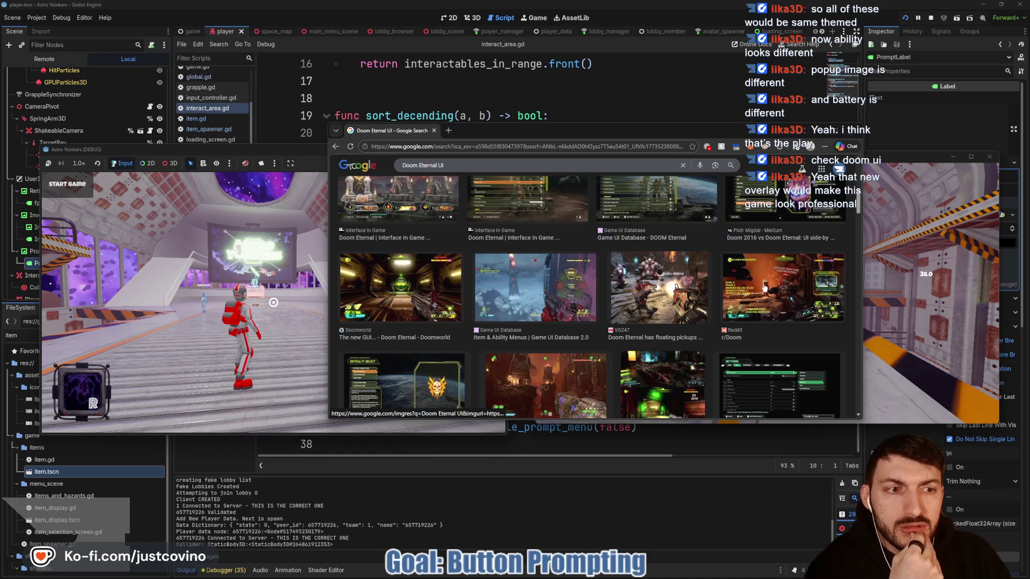
scroll(549, 283, "down", 2)
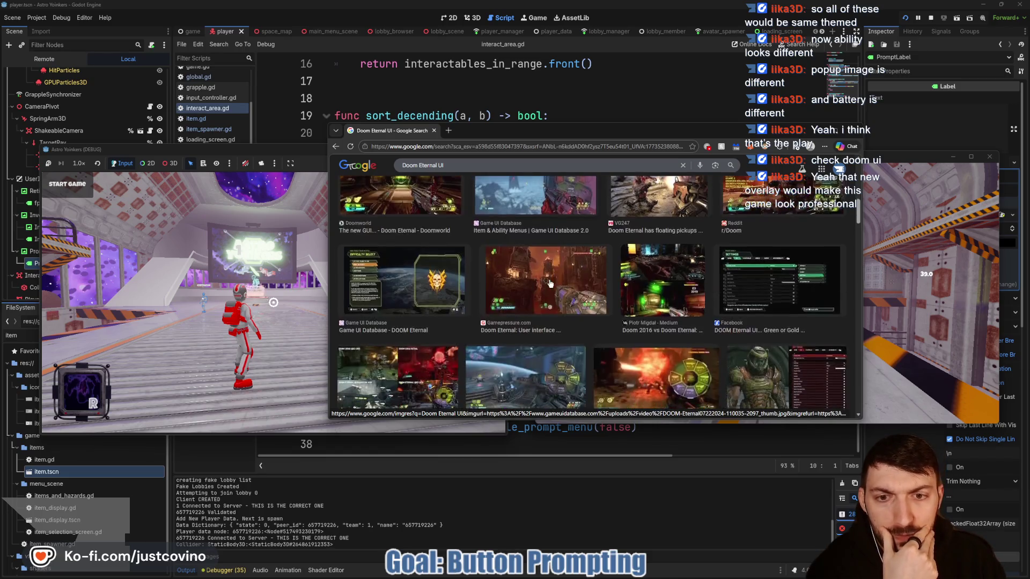
left_click(550, 283)
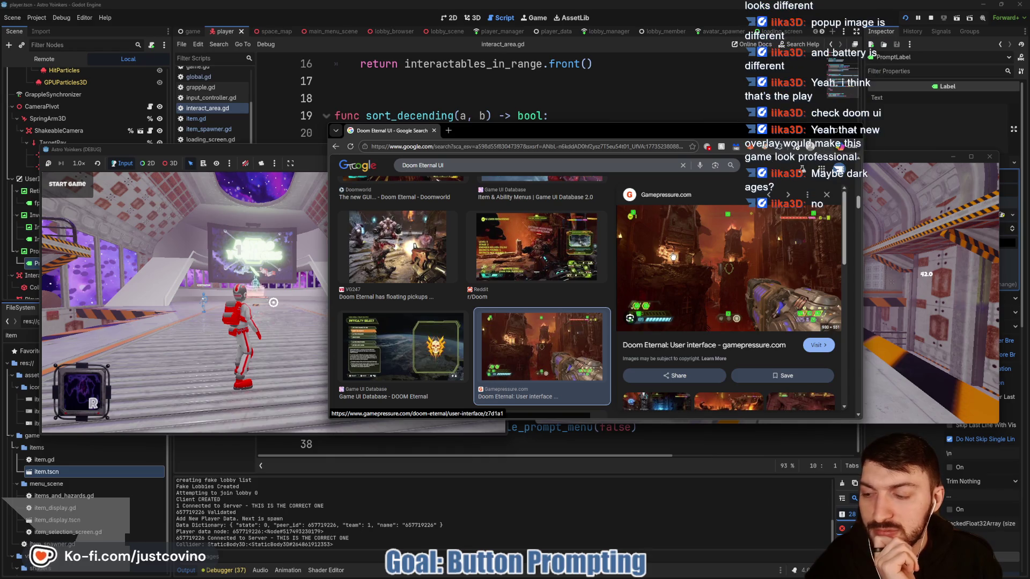
- Browse further Doom Eternal UI results and move the browser window to the left
scroll(533, 319, "up", 3)
scroll(532, 319, "up", 2)
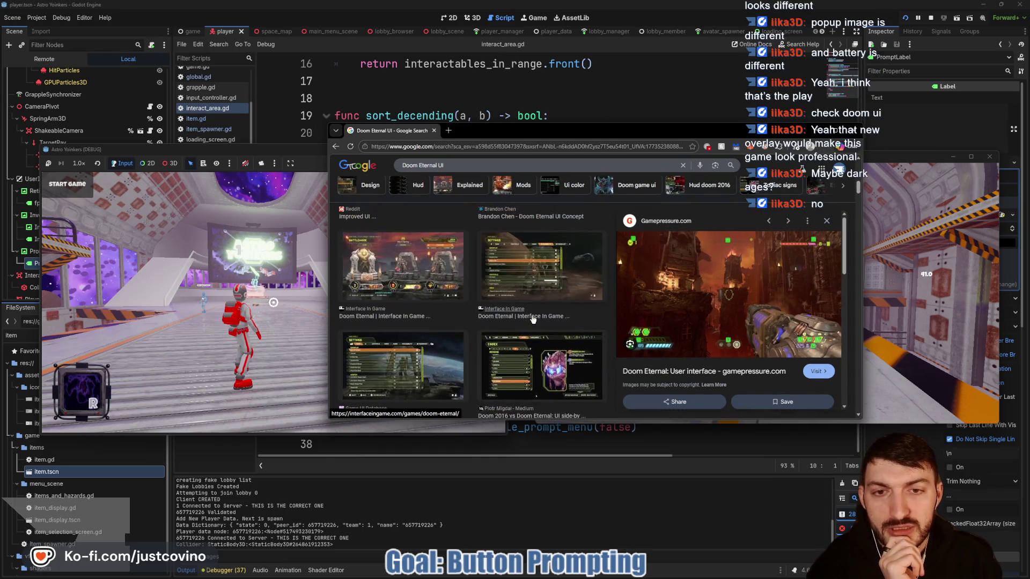
scroll(533, 319, "down", 5)
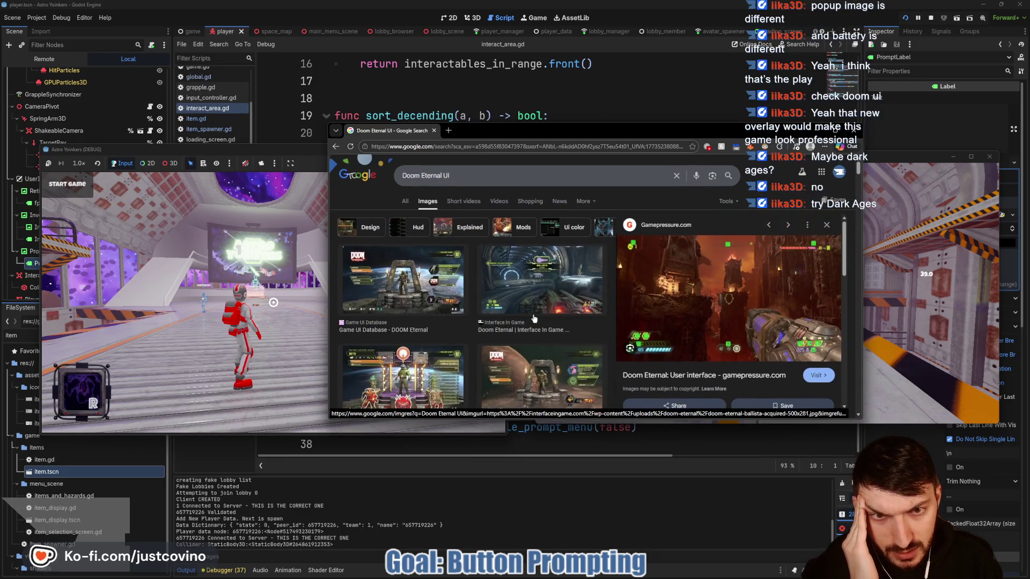
scroll(533, 319, "down", 2)
scroll(534, 319, "down", 5)
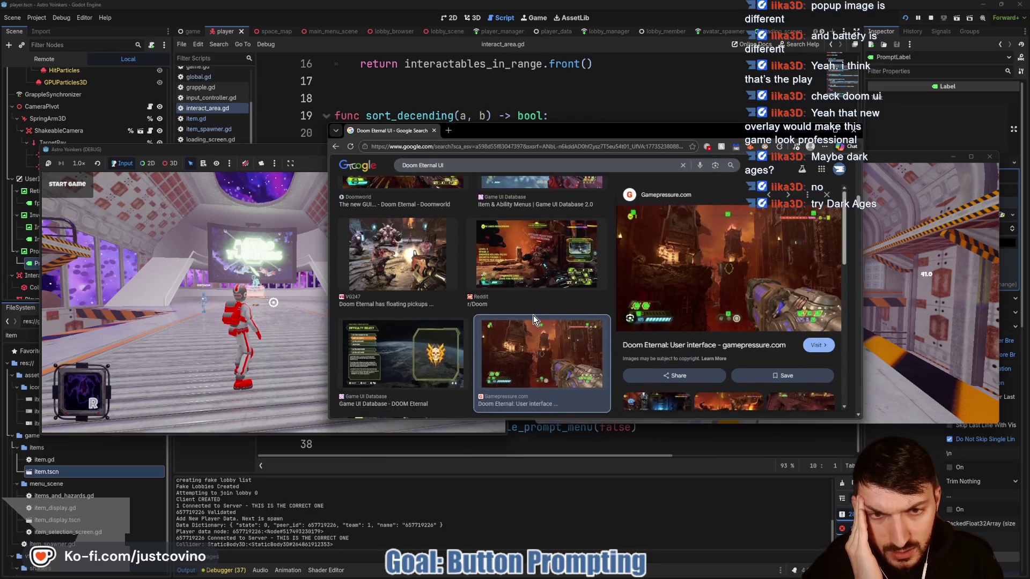
scroll(533, 318, "down", 5)
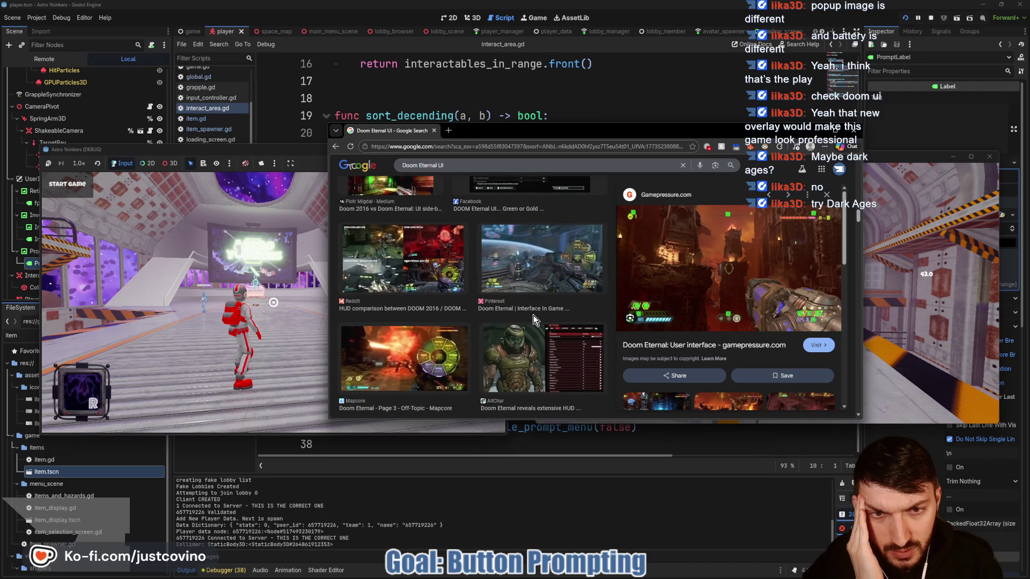
scroll(533, 315, "down", 2)
scroll(533, 318, "down", 3)
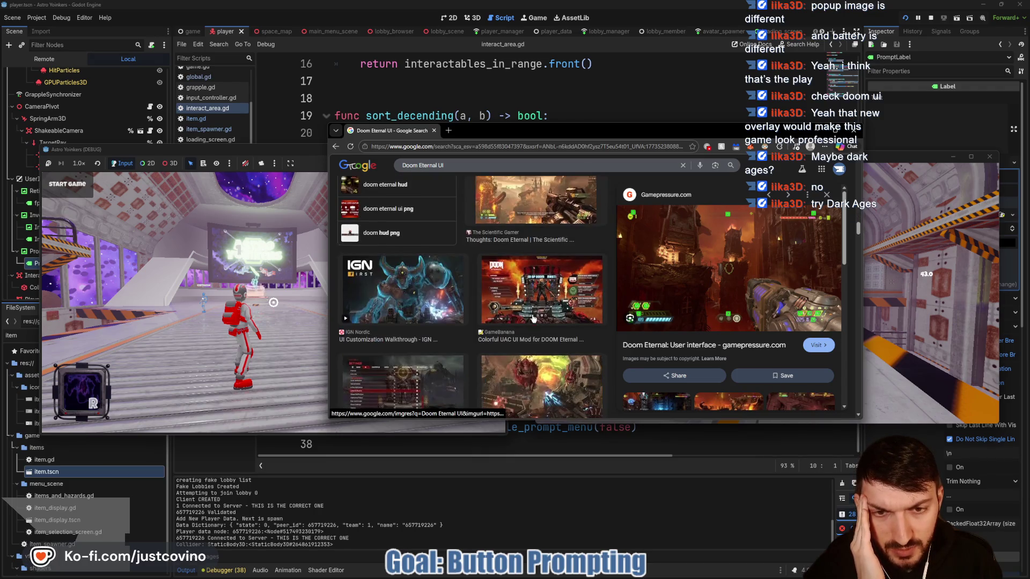
scroll(533, 318, "down", 3)
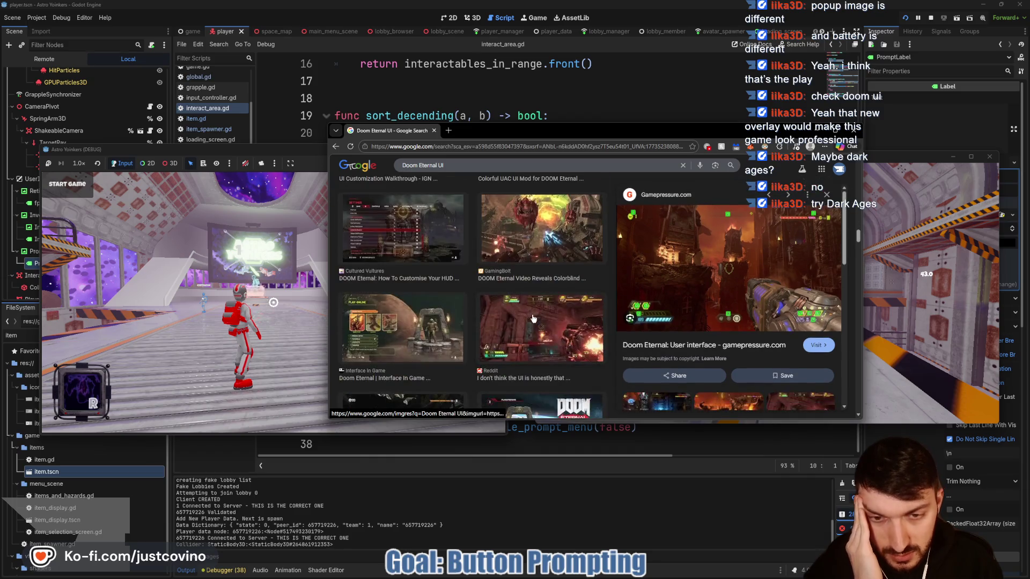
scroll(530, 317, "down", 2)
scroll(530, 317, "down", 5)
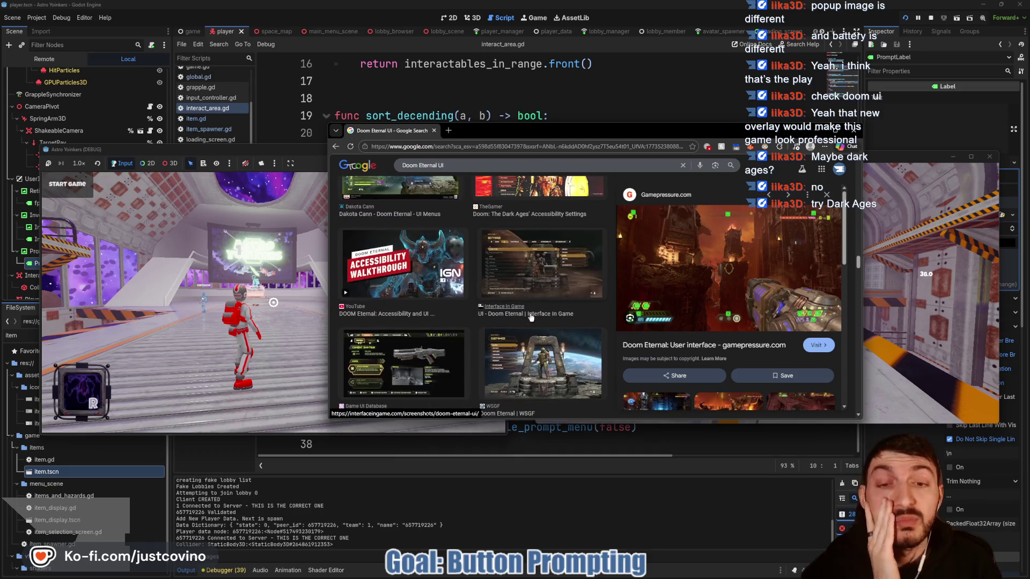
scroll(525, 317, "down", 5)
scroll(524, 317, "down", 5)
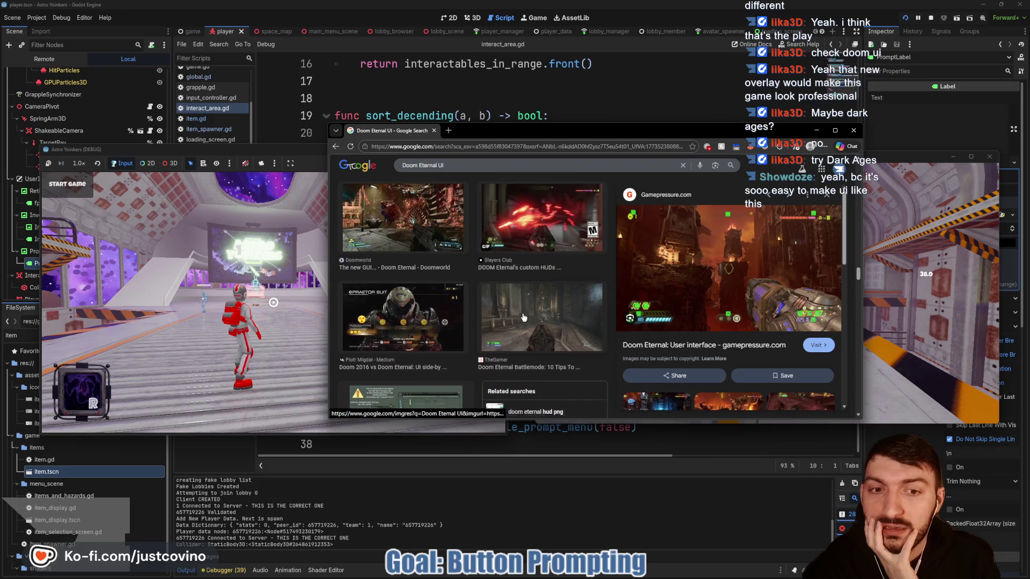
scroll(523, 318, "down", 5)
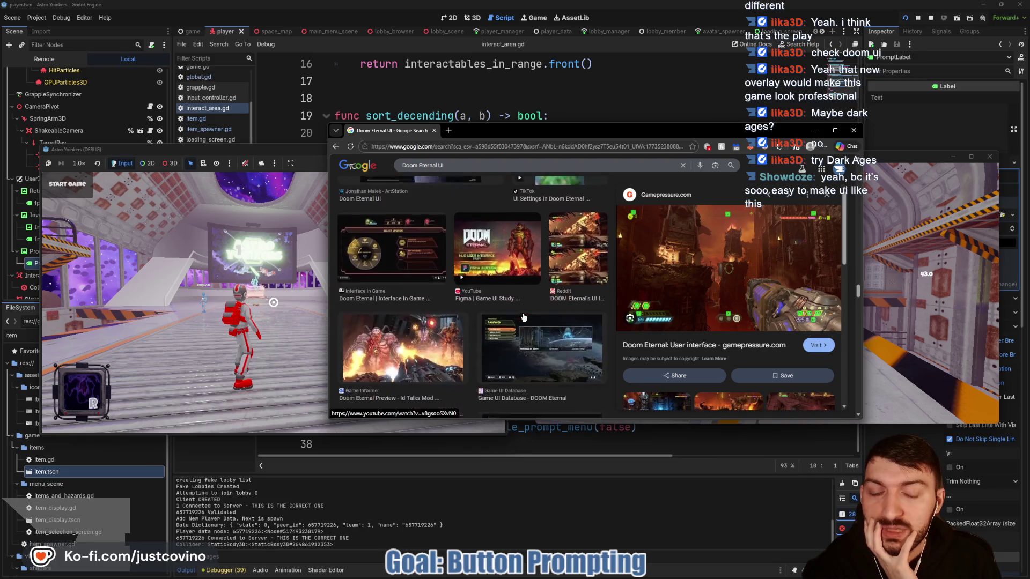
scroll(524, 317, "down", 1)
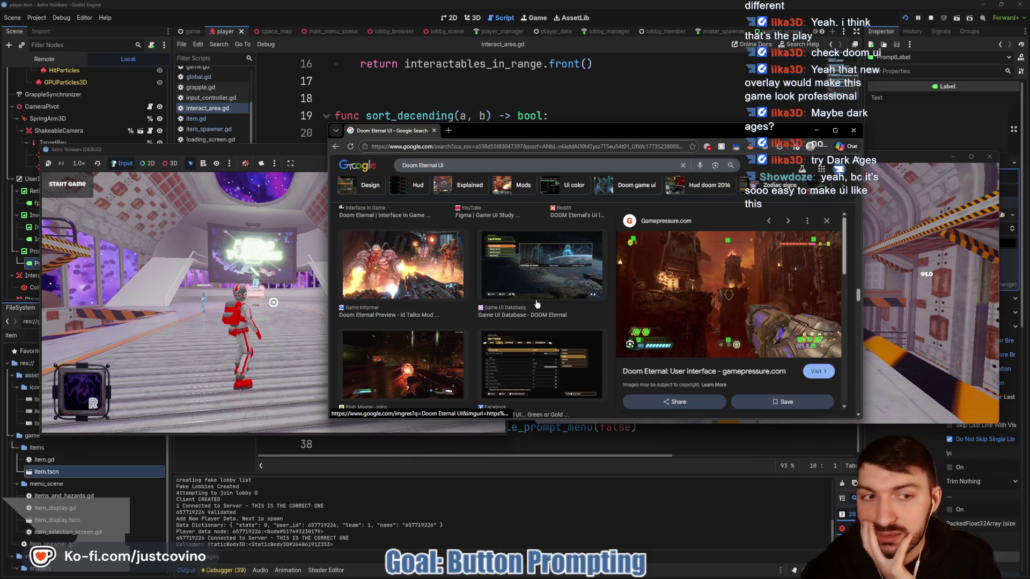
left_click_drag(661, 131, 425, 108)
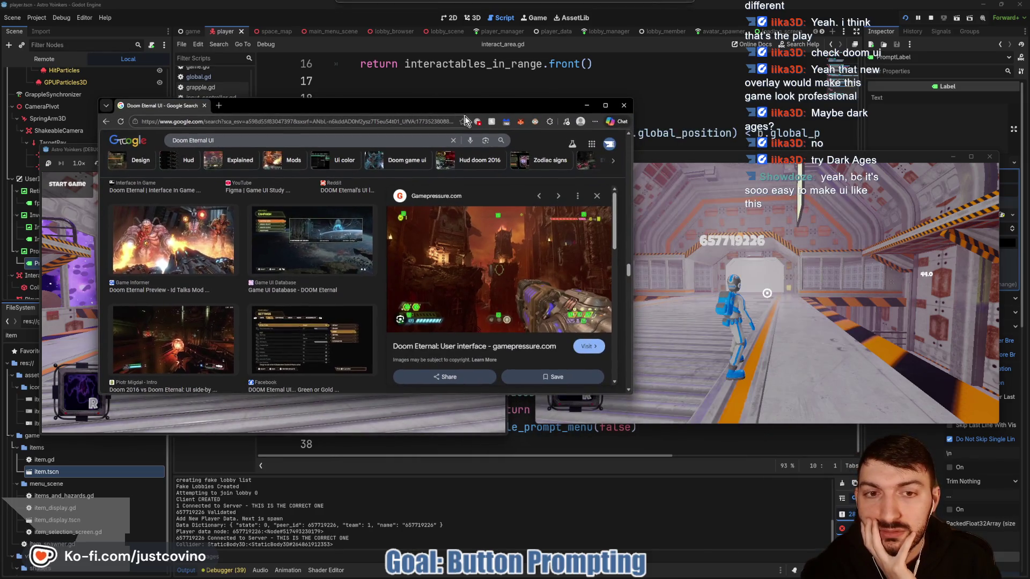
- Stop the running test game and bring back an enlarged Doom Eternal UI search window
left_click(931, 18)
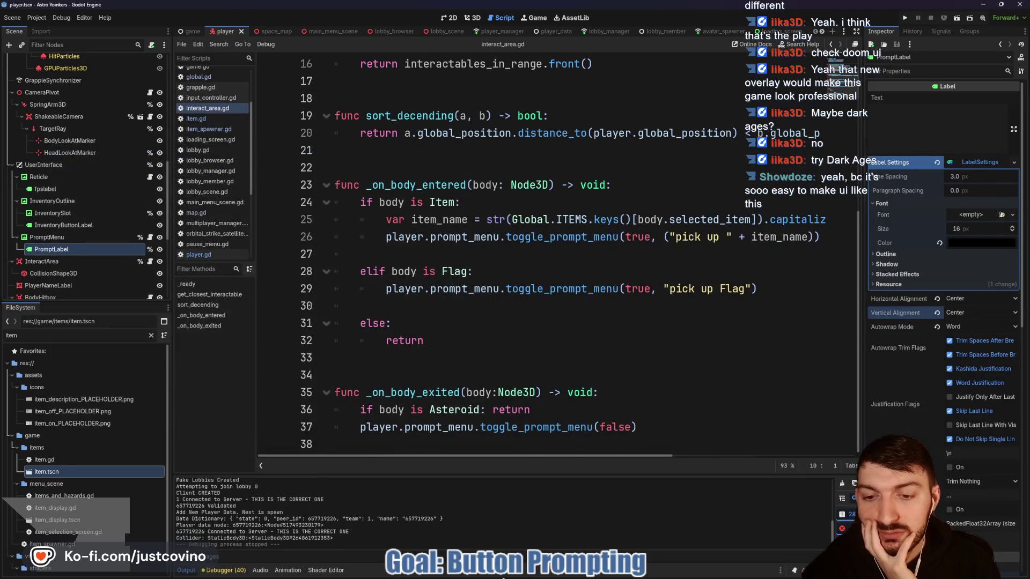
mouse_move(504, 578)
left_click(559, 528)
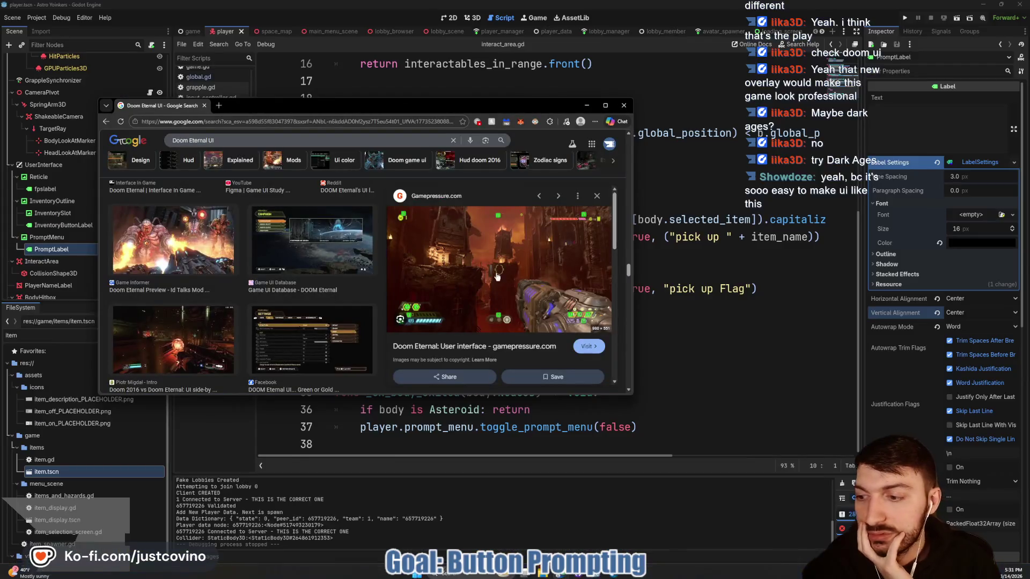
mouse_move(633, 394)
left_mouse_down()
mouse_move(752, 461)
mouse_move(815, 472)
left_mouse_up()
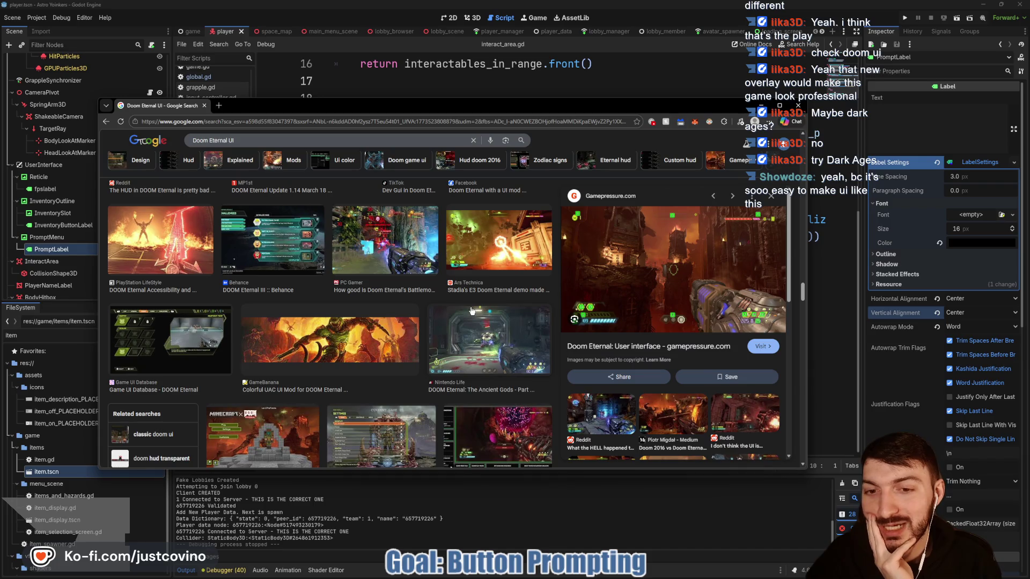
- Preview the Doom Eternal Cheat codes image and open the GamesRadar article in a new tab
scroll(471, 311, "down", 5)
scroll(473, 310, "down", 2)
left_click(508, 292)
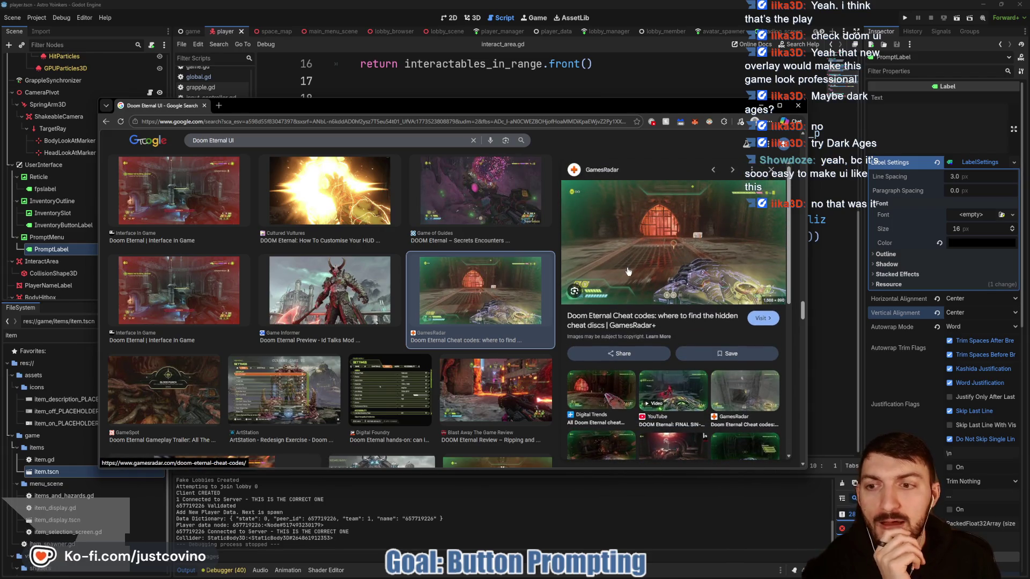
scroll(459, 302, "up", 1)
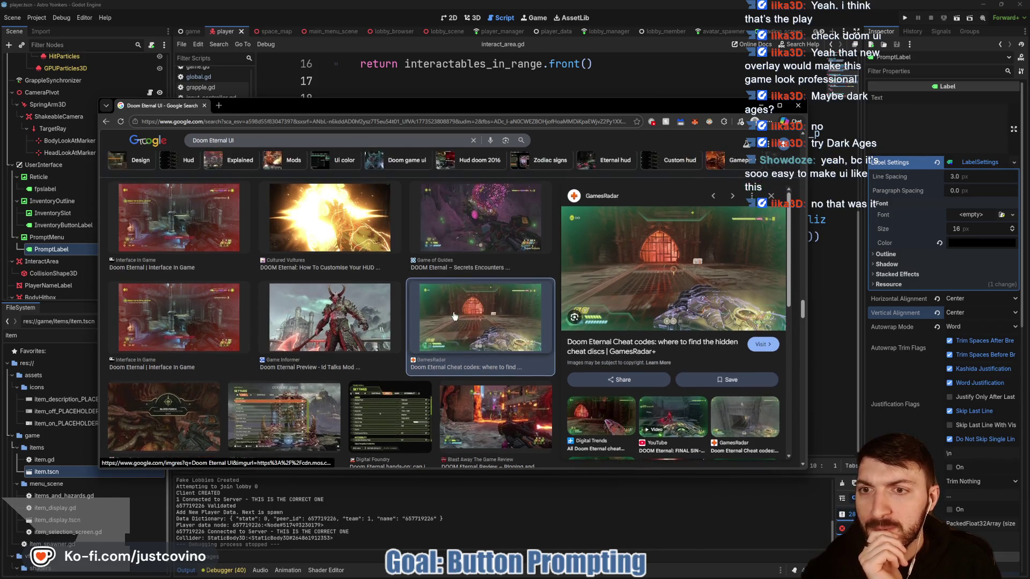
scroll(456, 308, "up", 2)
scroll(454, 316, "up", 3)
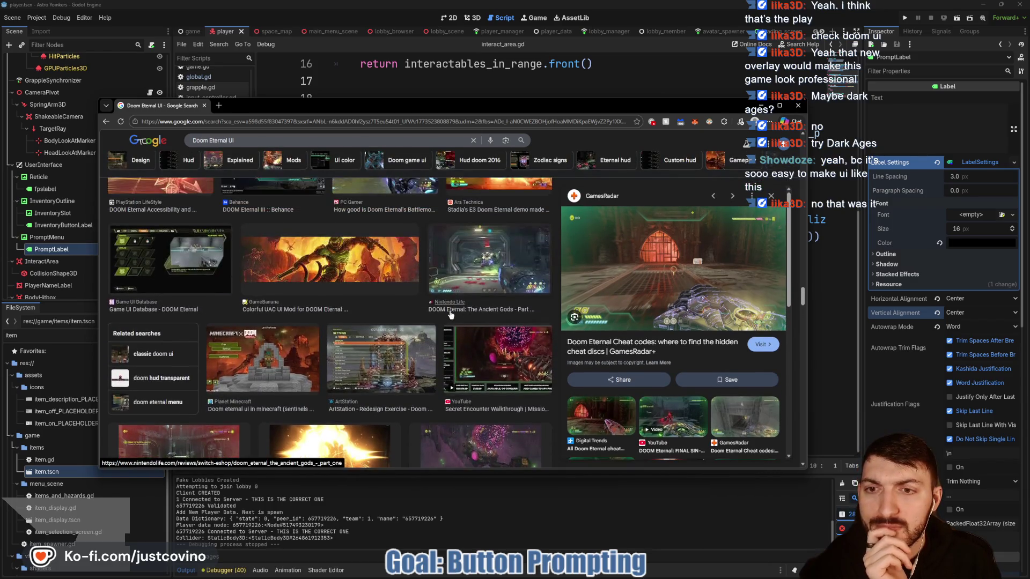
left_click(647, 274)
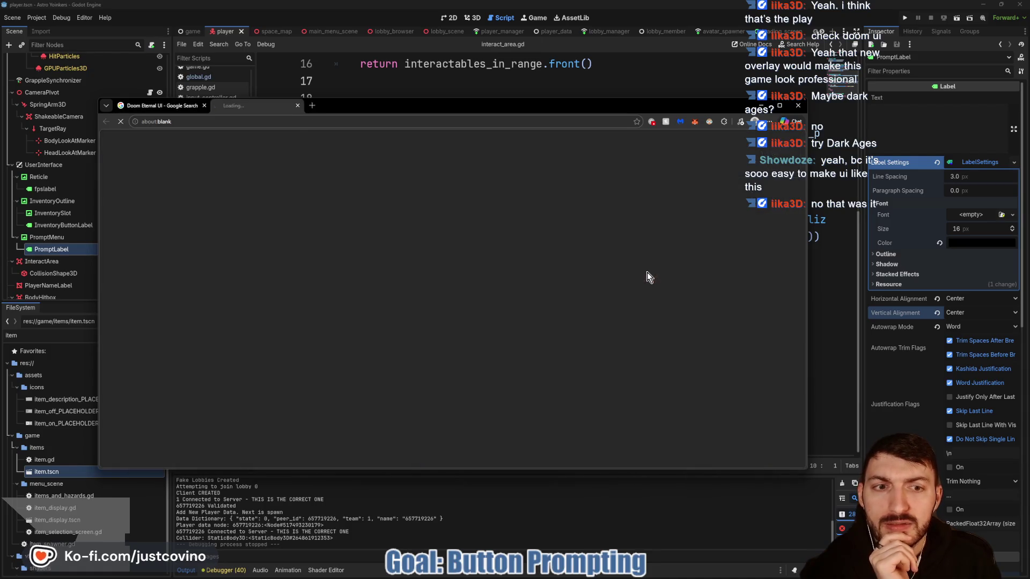
- Scroll to the Doom Eternal HUD screenshot, enlarge the browser, and dismiss the newsletter popup
scroll(394, 310, "down", 15)
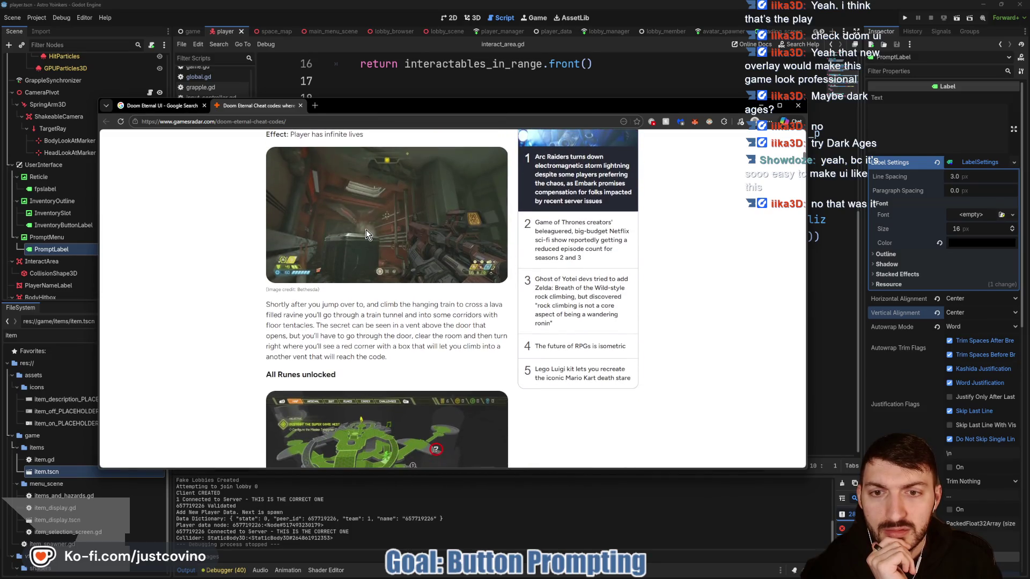
scroll(370, 304, "up", 4)
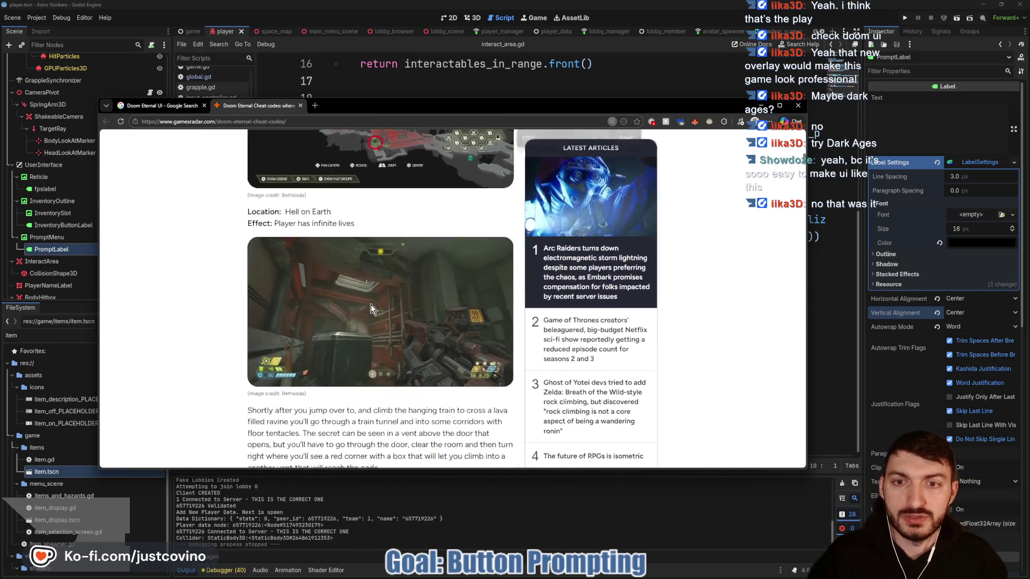
scroll(373, 305, "up", 2)
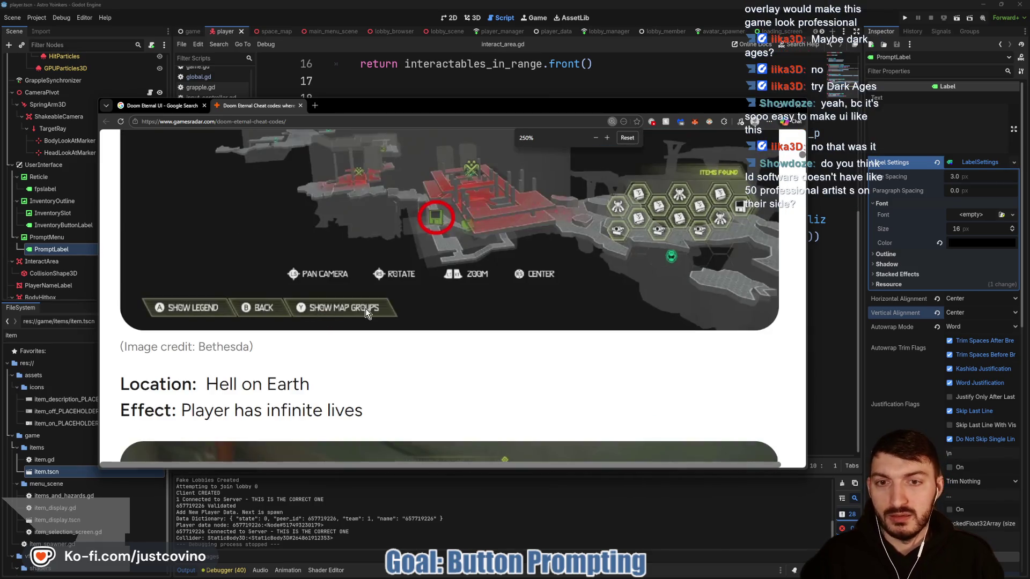
scroll(447, 298, "down", 3)
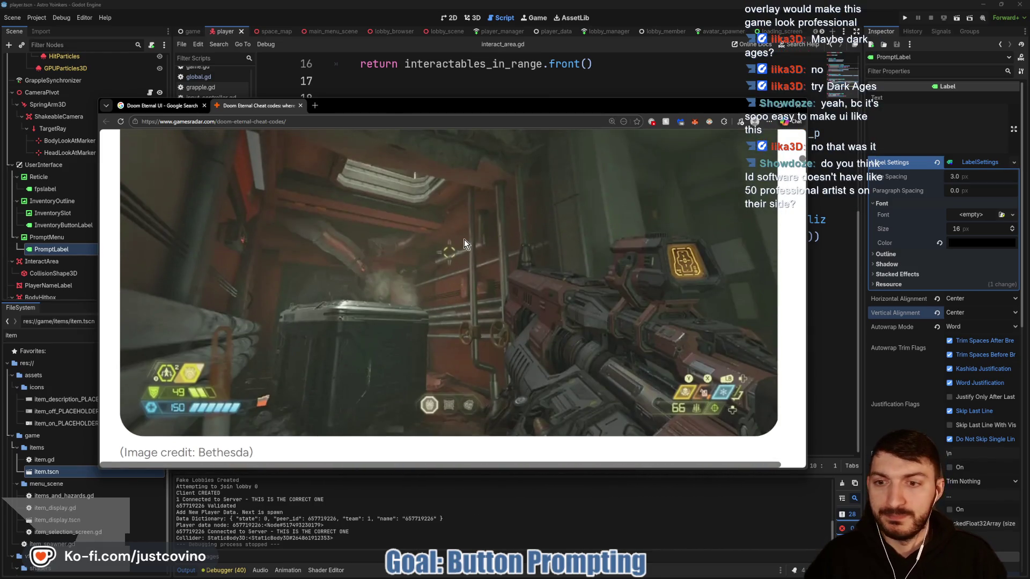
scroll(465, 246, "up", 1)
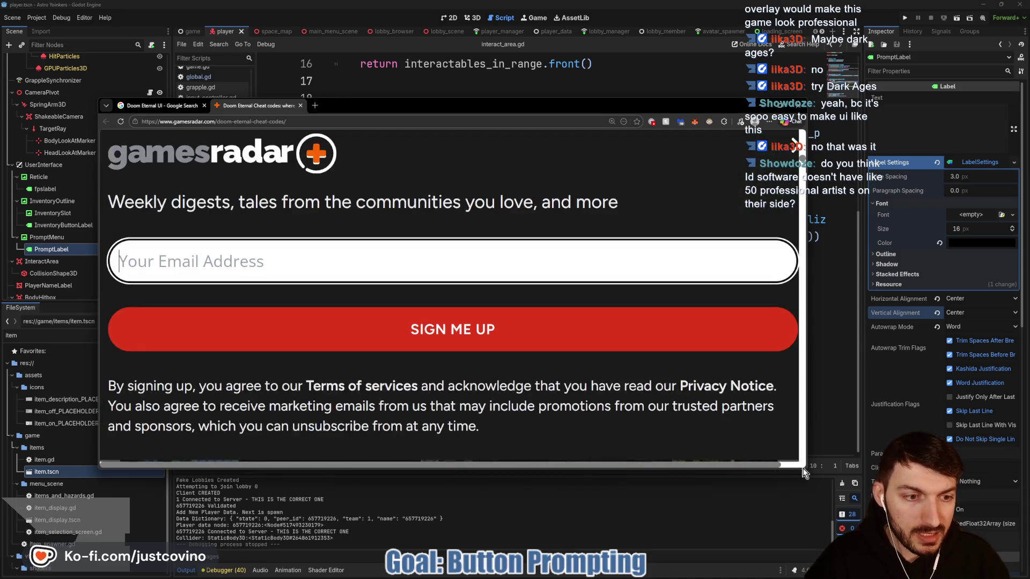
left_click_drag(805, 467, 891, 542)
left_click(841, 184)
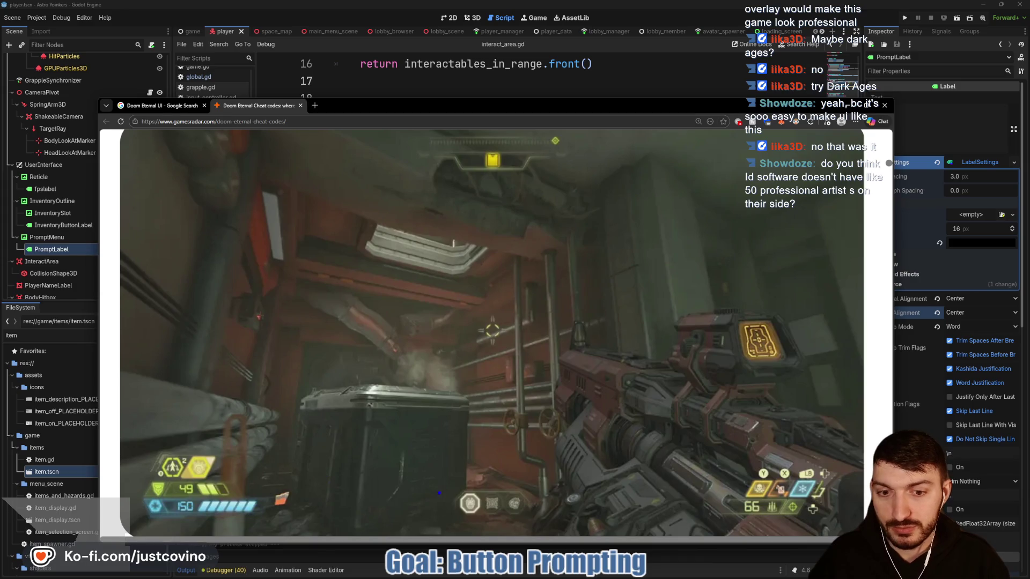
mouse_move(267, 440)
left_mouse_down()
mouse_move(161, 416)
mouse_move(149, 308)
mouse_move(172, 150)
mouse_move(330, 142)
mouse_move(432, 166)
mouse_move(552, 176)
left_mouse_up()
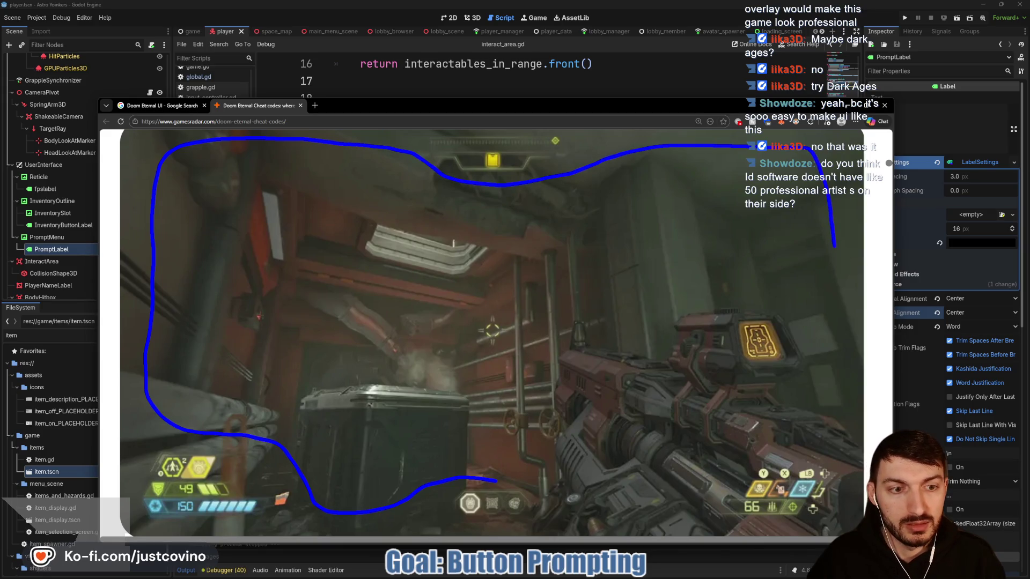
mouse_move(674, 476)
left_mouse_down()
mouse_move(568, 502)
mouse_move(493, 483)
left_mouse_up()
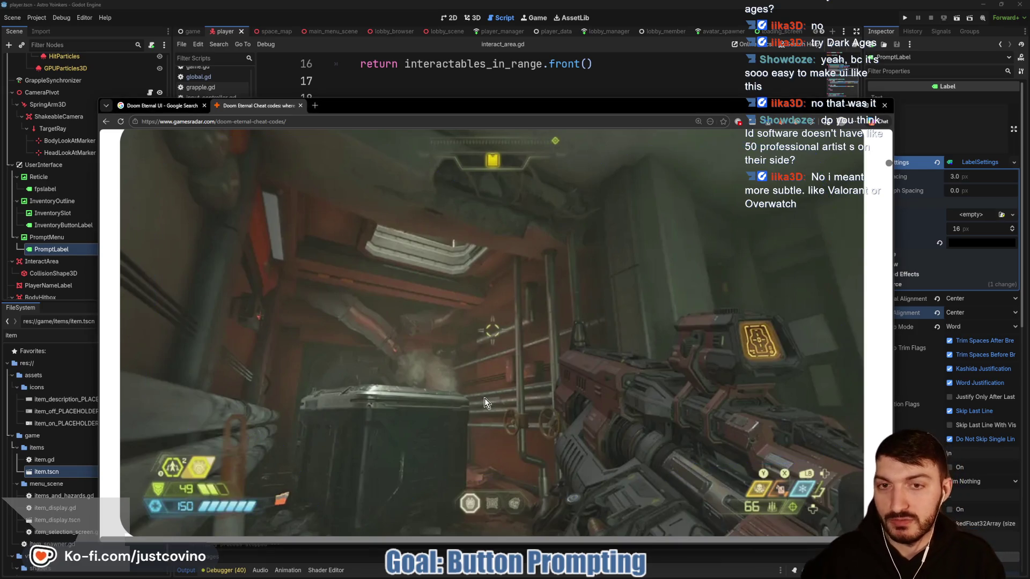
left_click(363, 120)
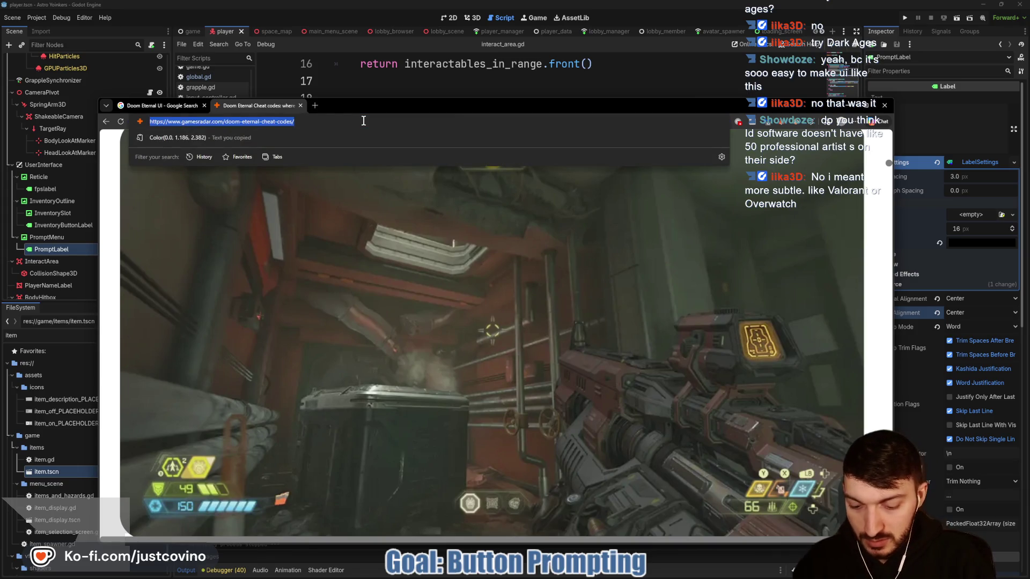
- Label the sketch 'concept a', clear the annotations, and run the project with F5
type("concept a")
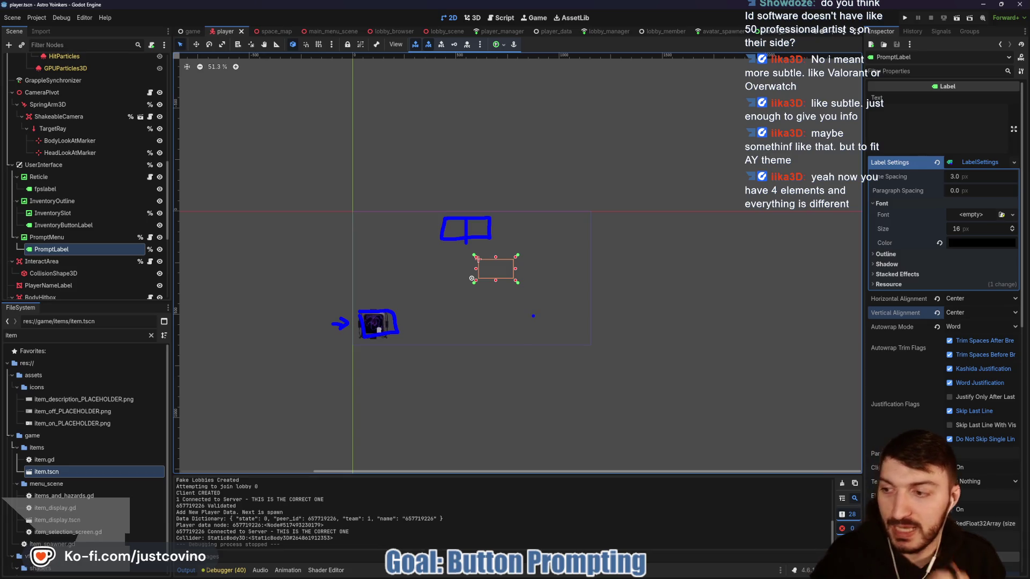
key("Escape")
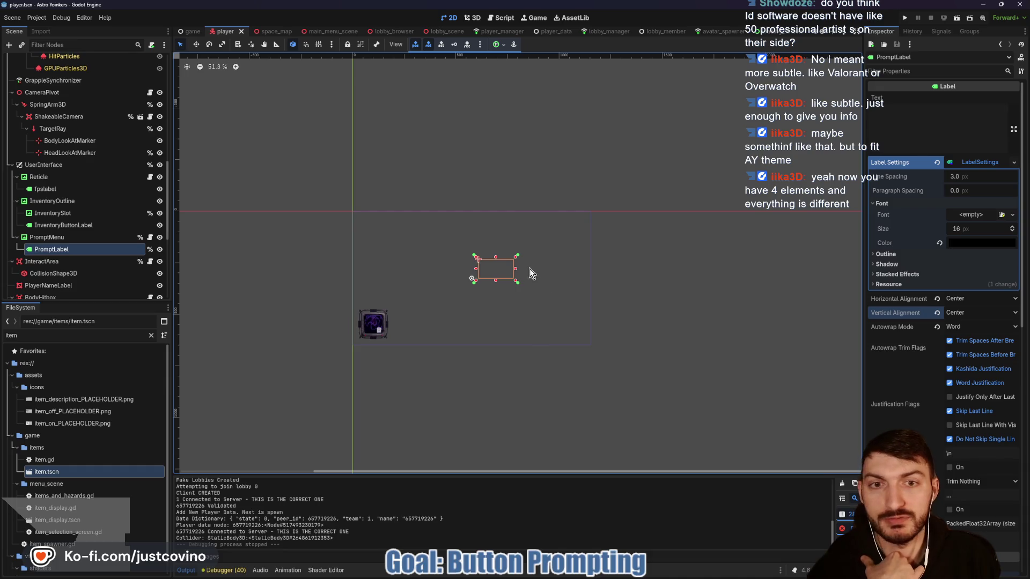
scroll(467, 281, "up", 4)
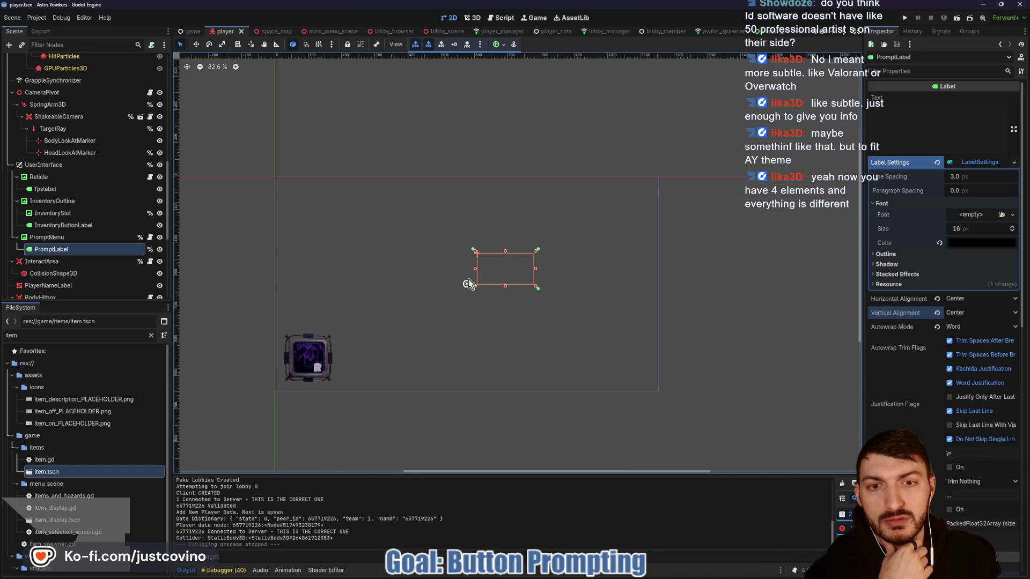
scroll(459, 287, "down", 1)
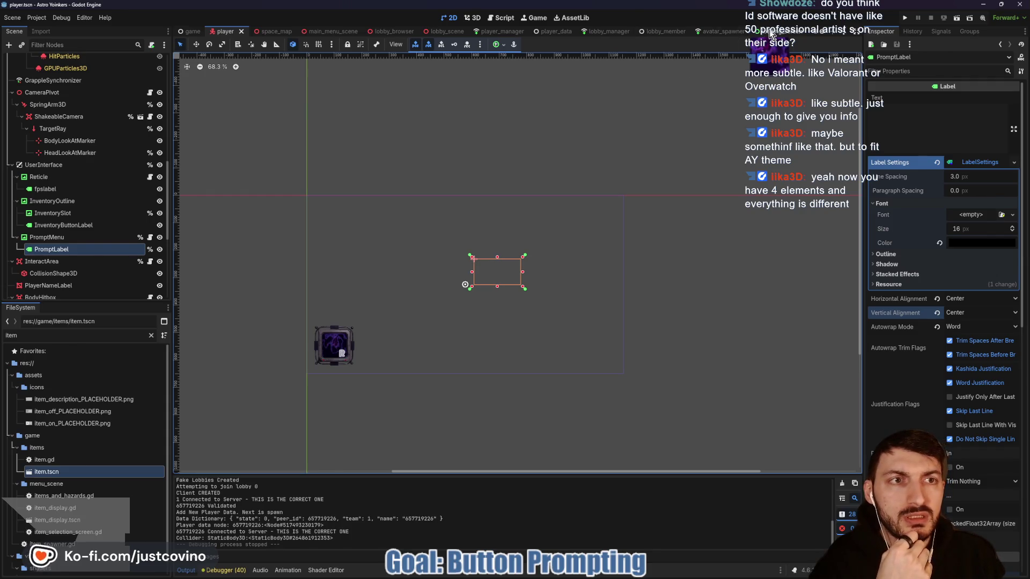
key("F5")
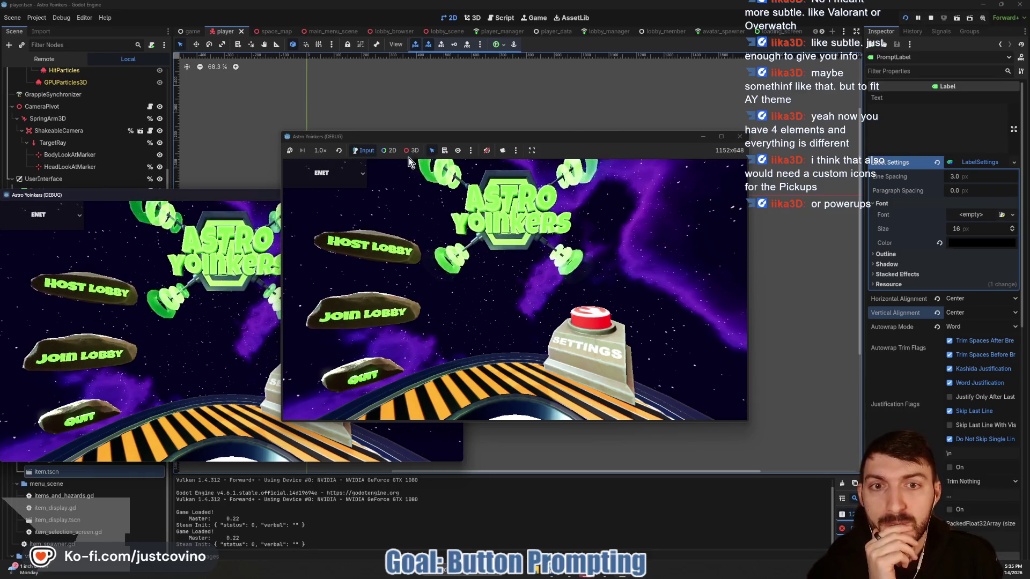
- Place the two game windows side by side, then stop the running game
left_click_drag(202, 204, 688, 176)
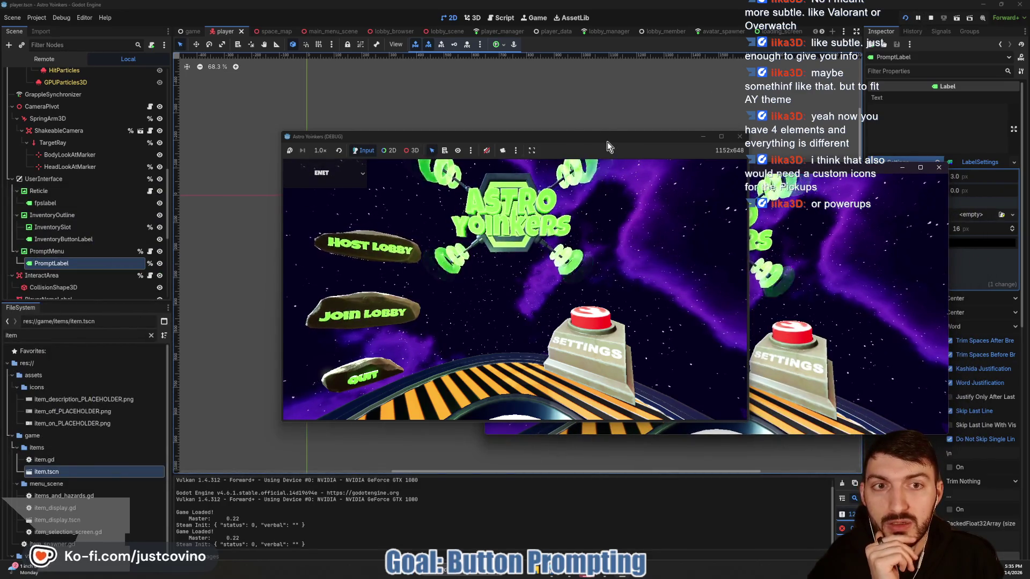
left_click_drag(607, 142, 384, 146)
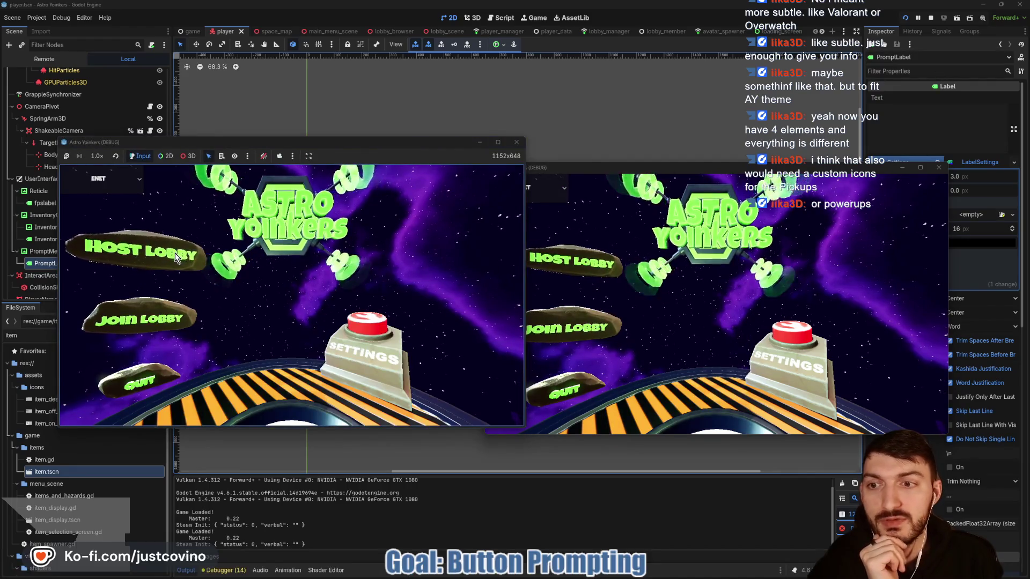
key("F8")
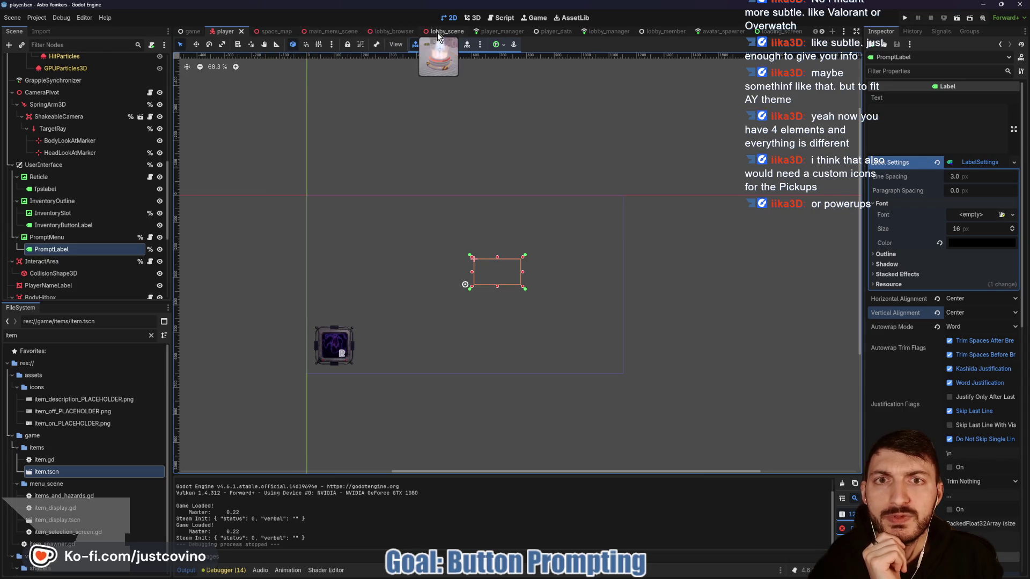
- Open the lobby_browser scene and expand the assets/icons folder with the FileSystem filter cleared
left_click(435, 33)
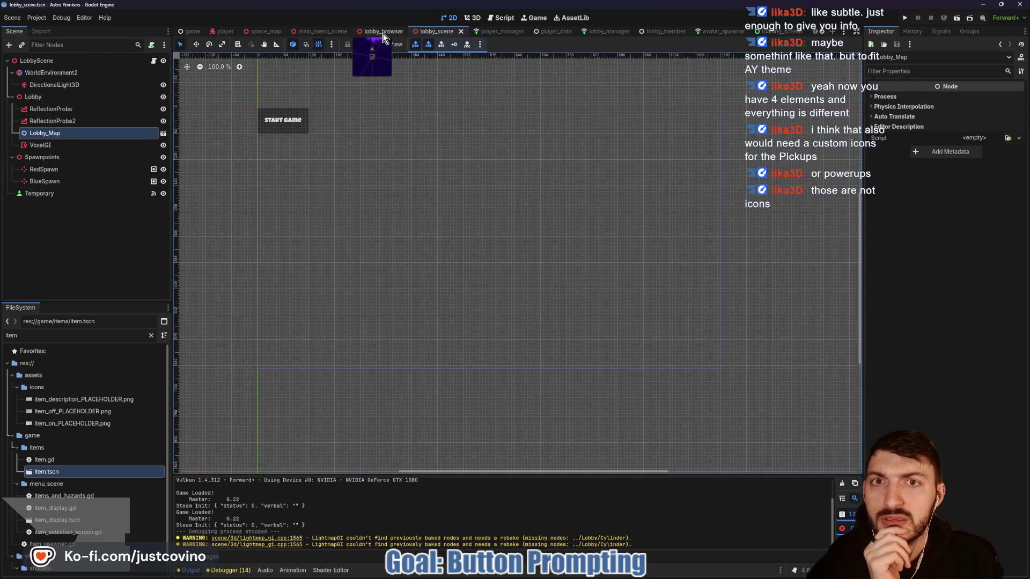
left_click(384, 32)
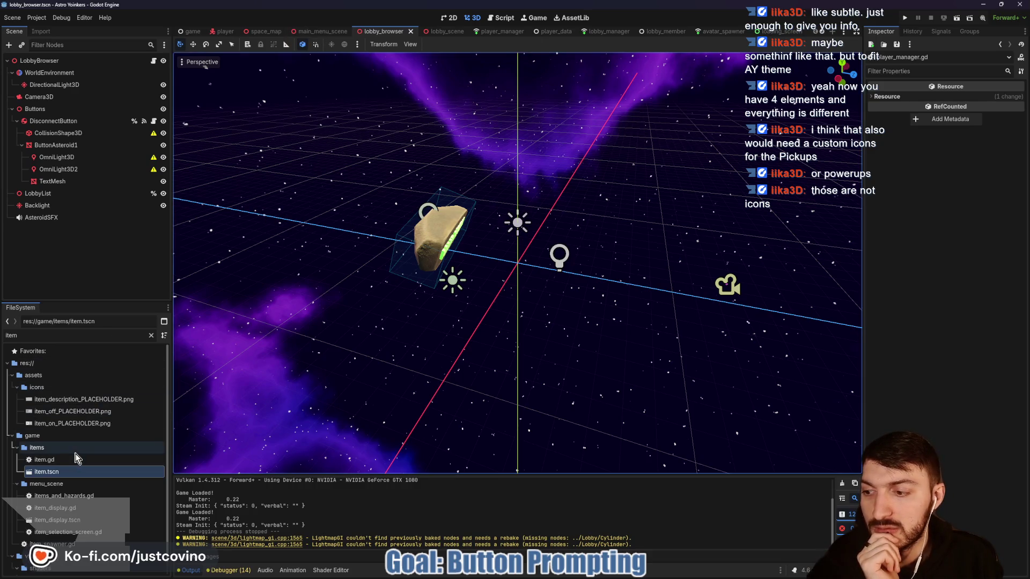
left_click(151, 335)
scroll(96, 397, "up", 5)
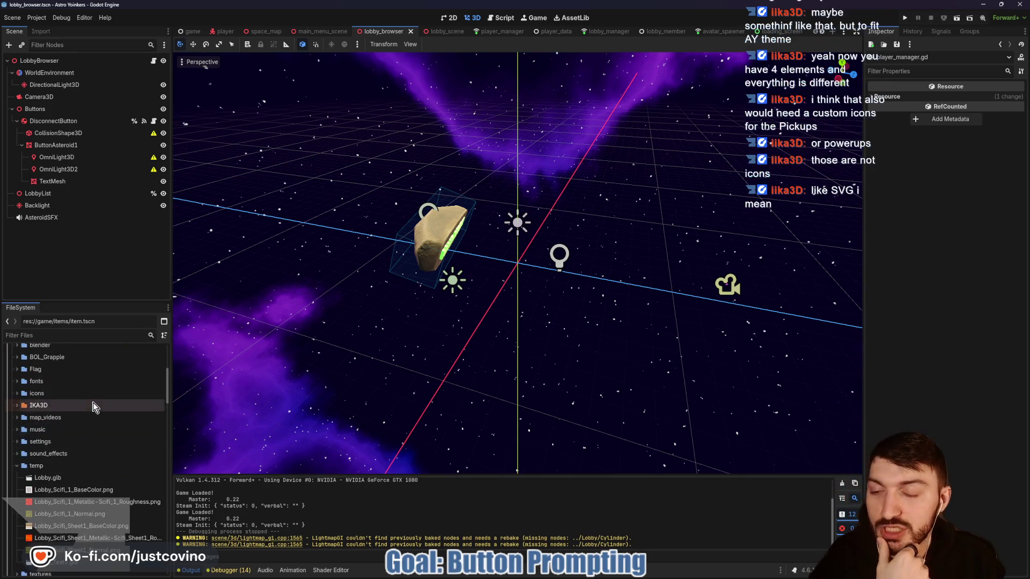
scroll(59, 389, "up", 6)
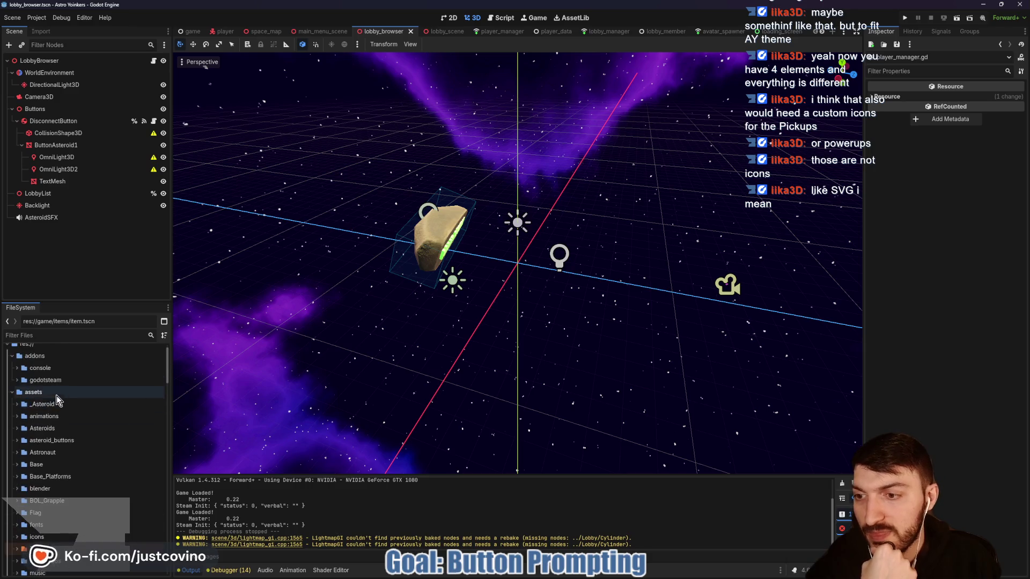
scroll(19, 539, "down", 6)
left_click(18, 393)
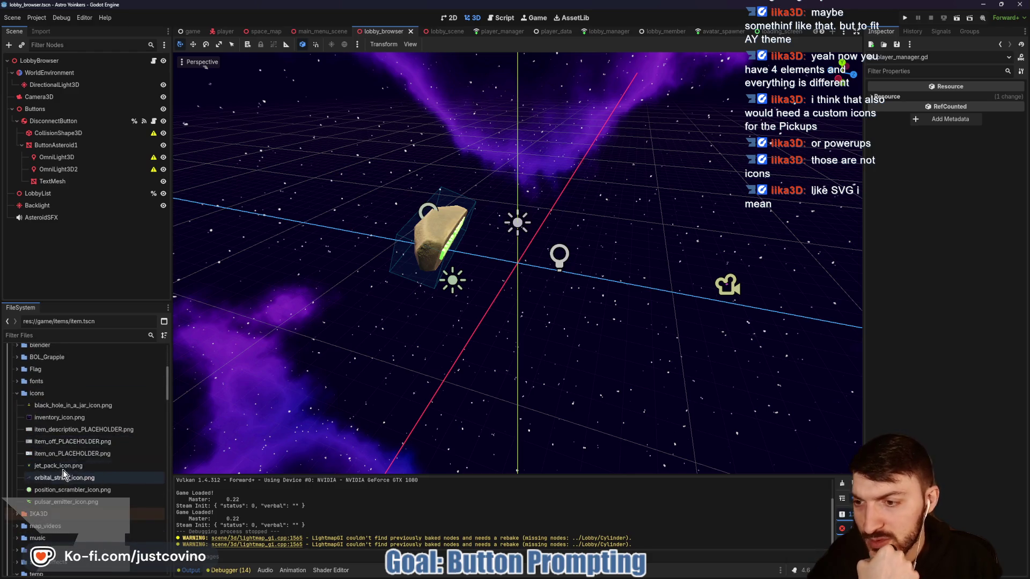
- Preview the inventory, jet pack, orbital strike, pulsar emitter and position scrambler icons, then box a bottom-left HUD area
left_click(57, 422)
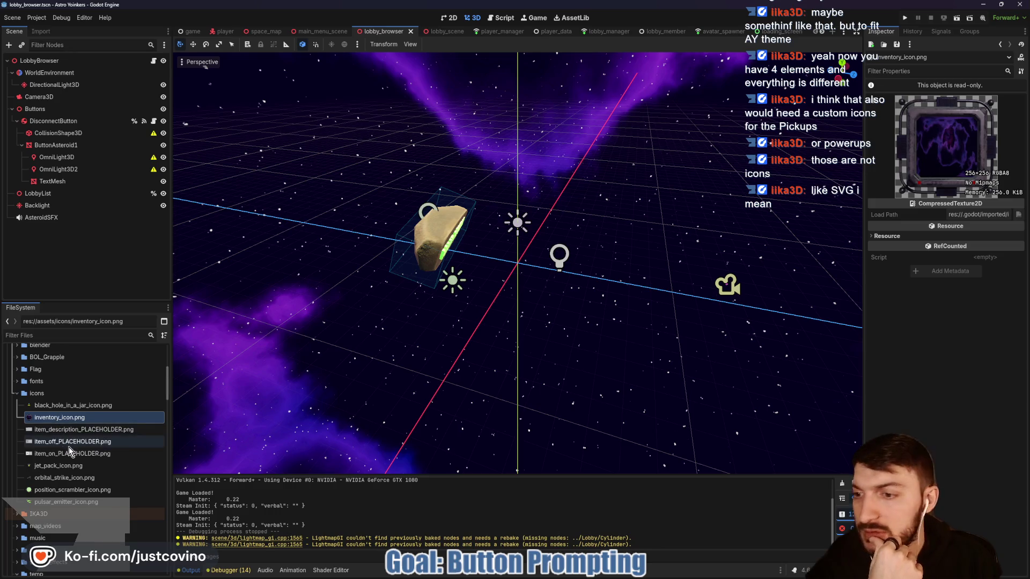
left_click(85, 468)
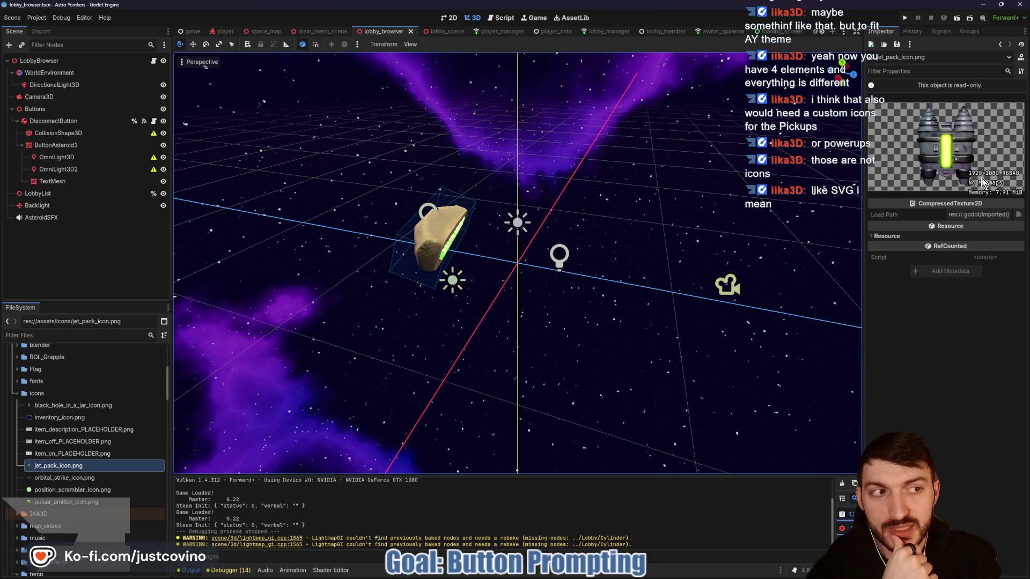
key("Down")
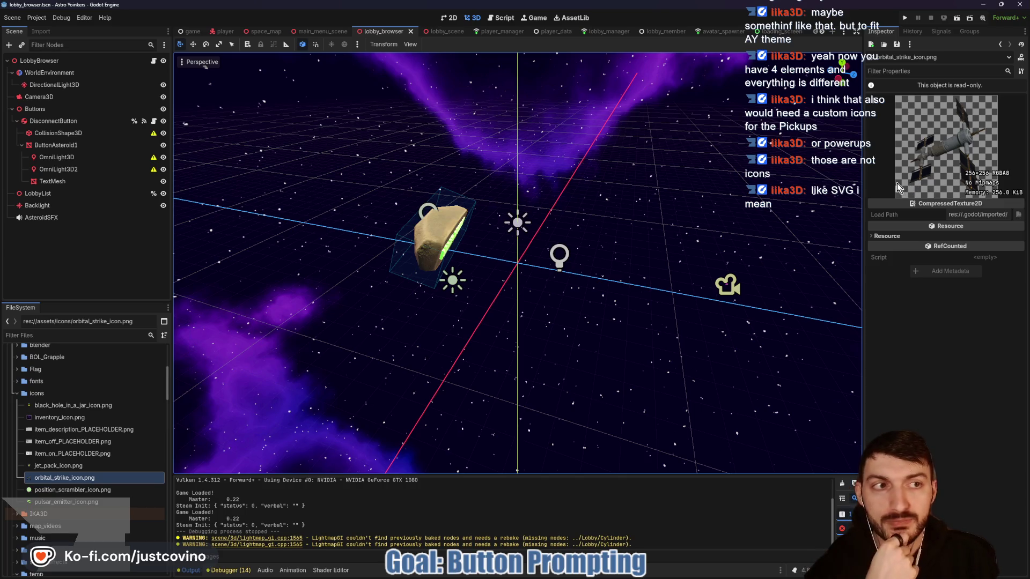
left_click(89, 500)
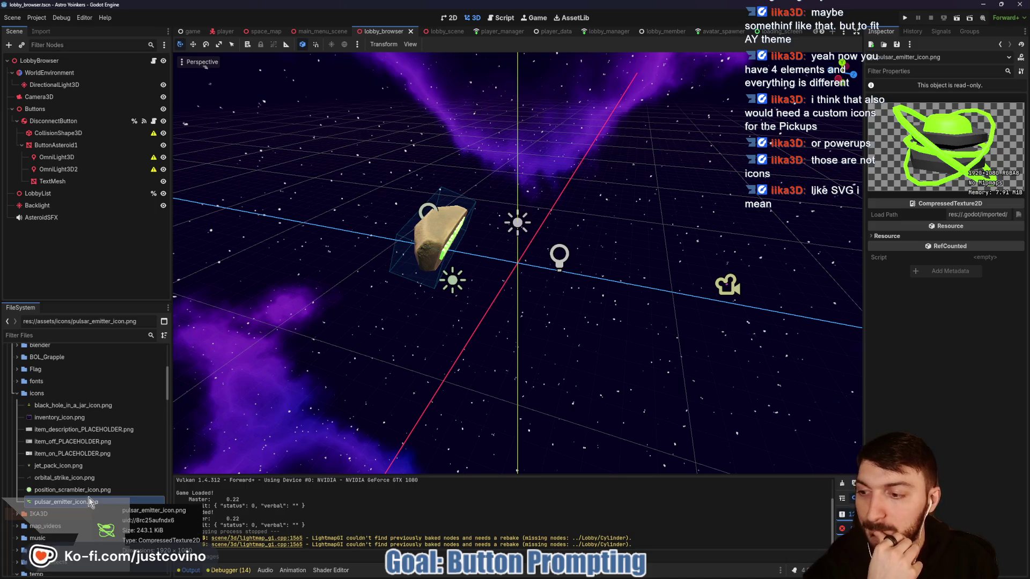
mouse_move(85, 490)
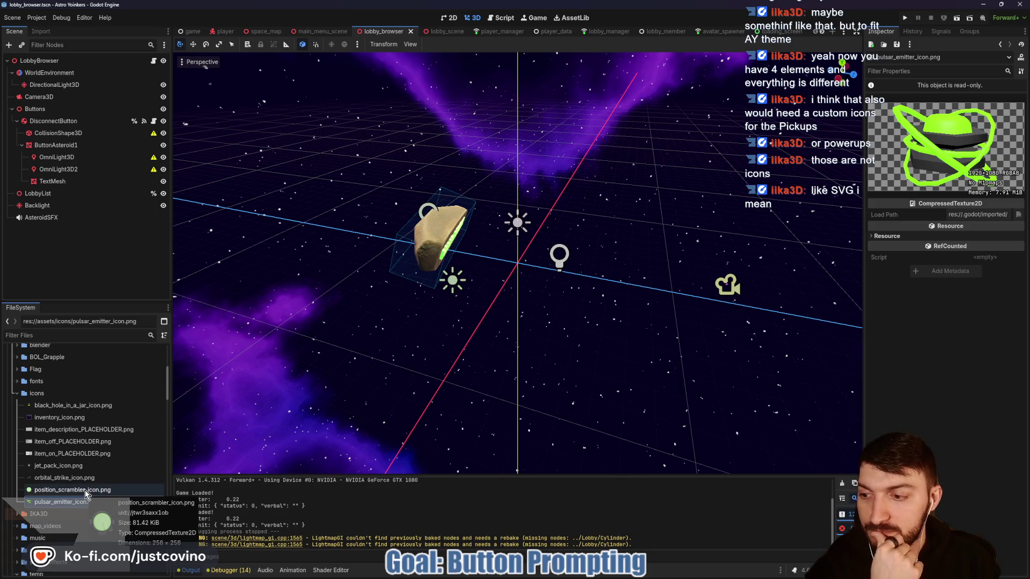
left_click(85, 490)
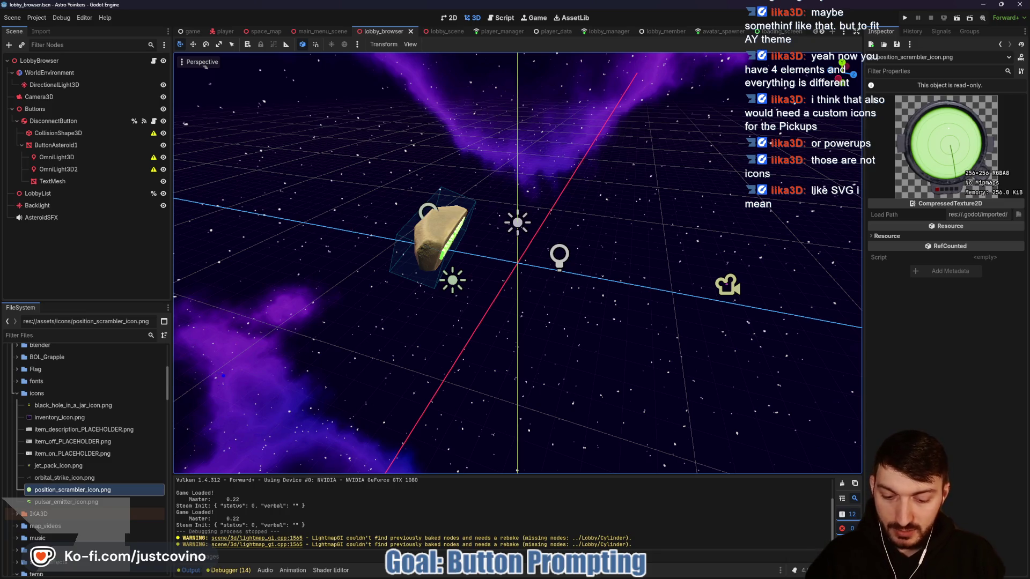
mouse_move(198, 353)
left_mouse_down()
mouse_move(336, 420)
mouse_move(335, 441)
left_mouse_up()
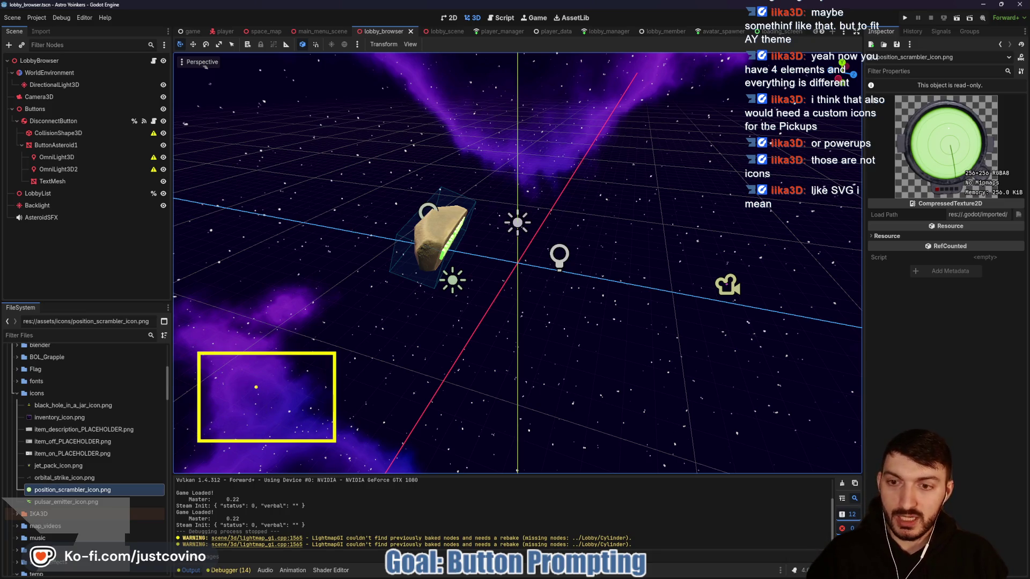
mouse_move(255, 377)
left_mouse_down()
mouse_move(275, 382)
mouse_move(257, 375)
left_mouse_up()
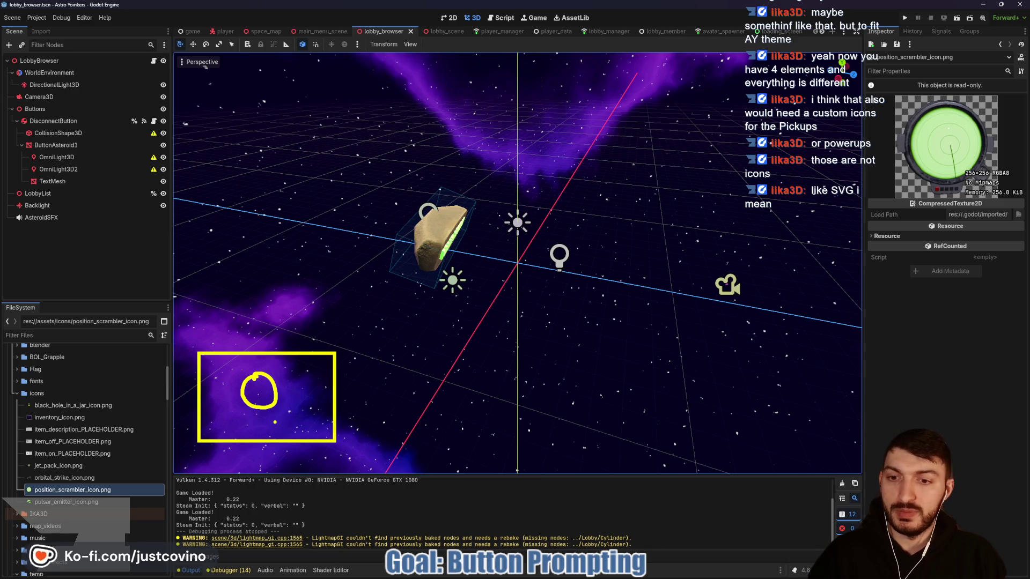
left_click_drag(277, 423, 234, 429)
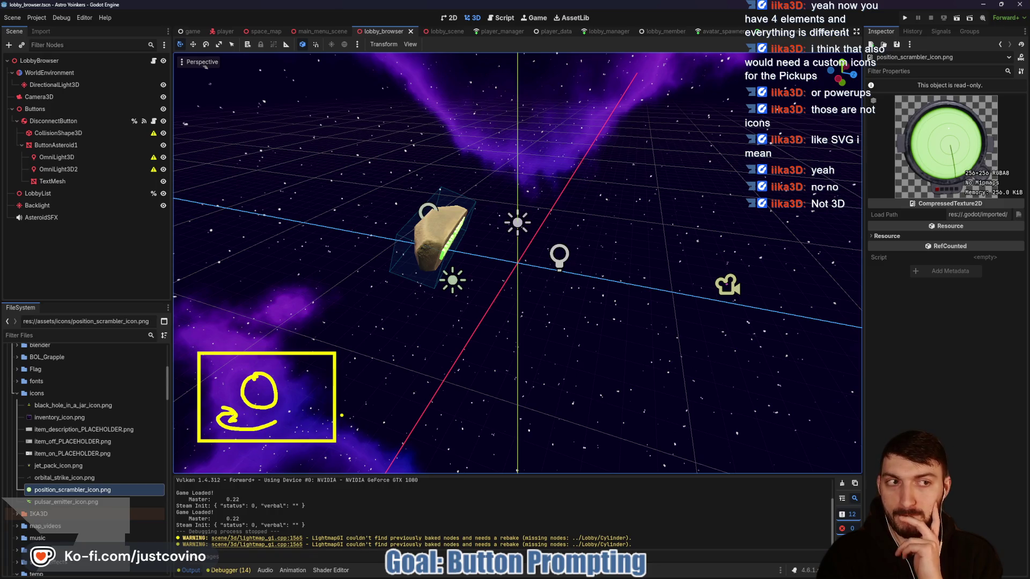
key("Escape")
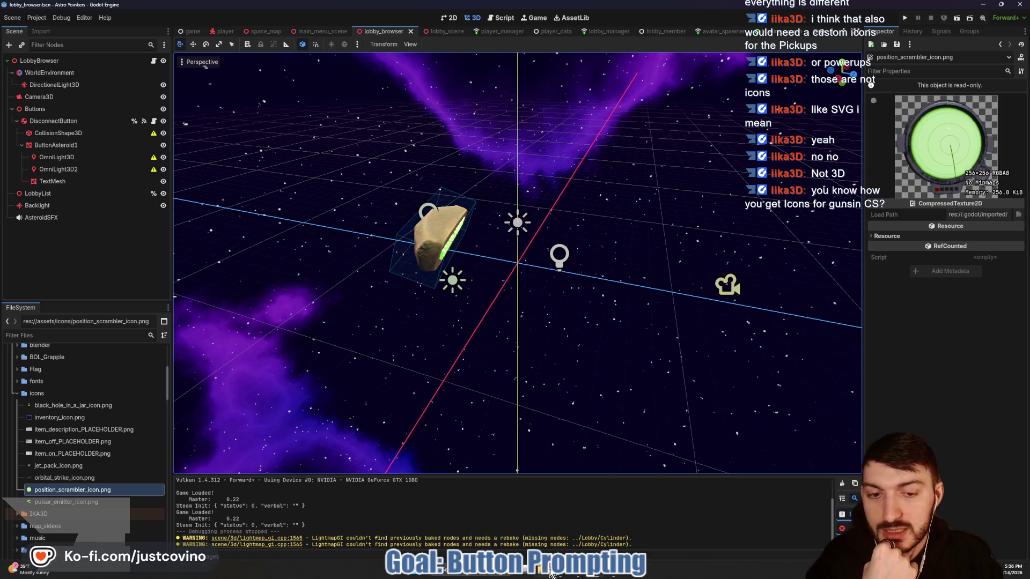
- Preview the 'DOOM Eternal: The Ancient Gods' result, then close the browser back to Godot
mouse_move(558, 573)
left_click(601, 523)
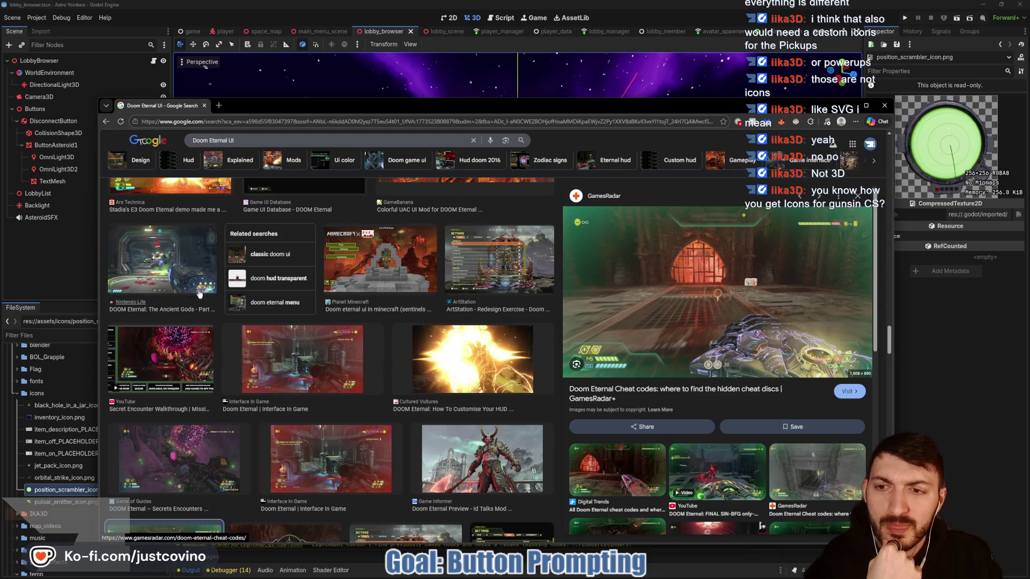
left_click(207, 303)
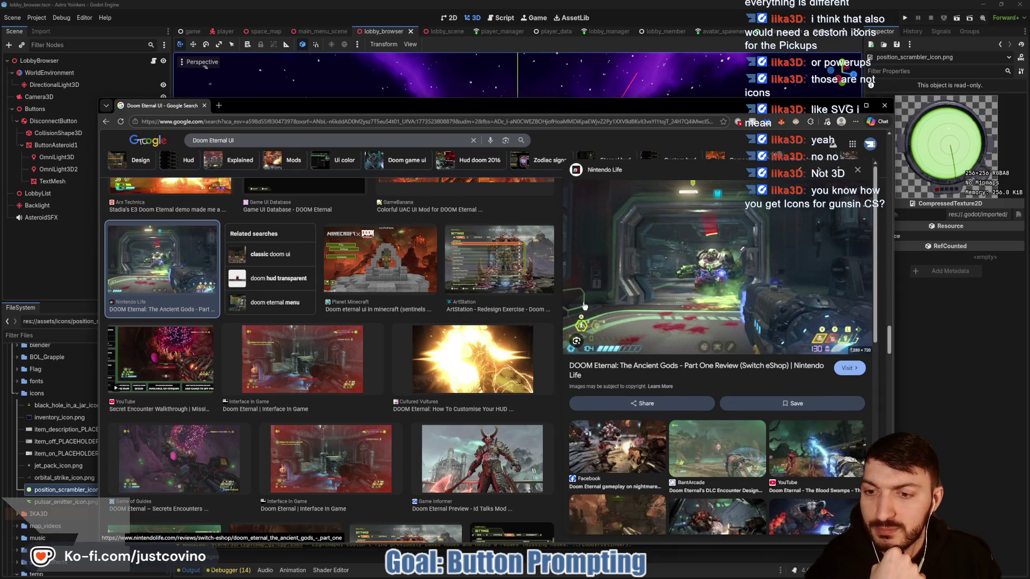
scroll(481, 336, "down", 8)
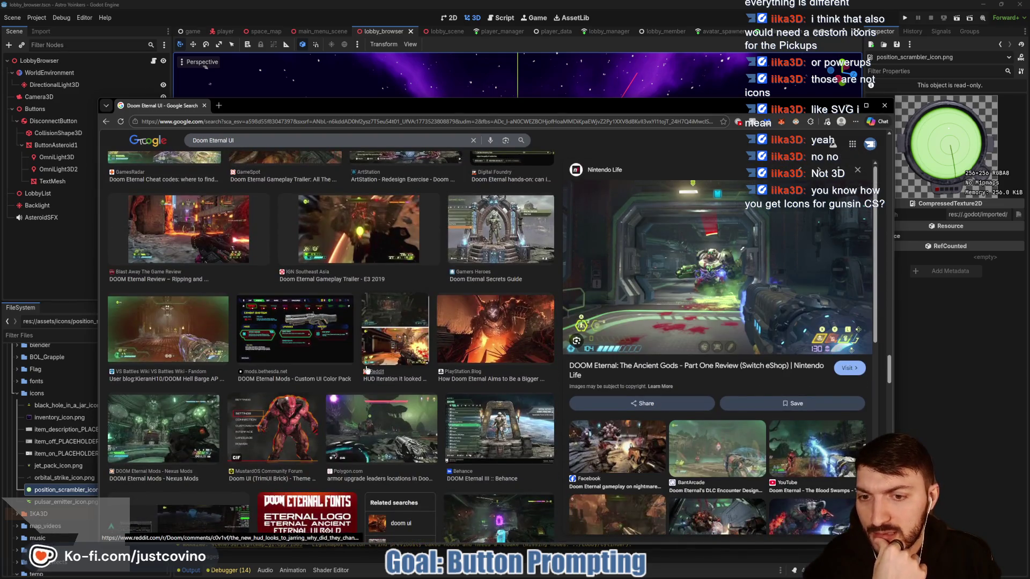
scroll(367, 370, "up", 3)
left_click(204, 106)
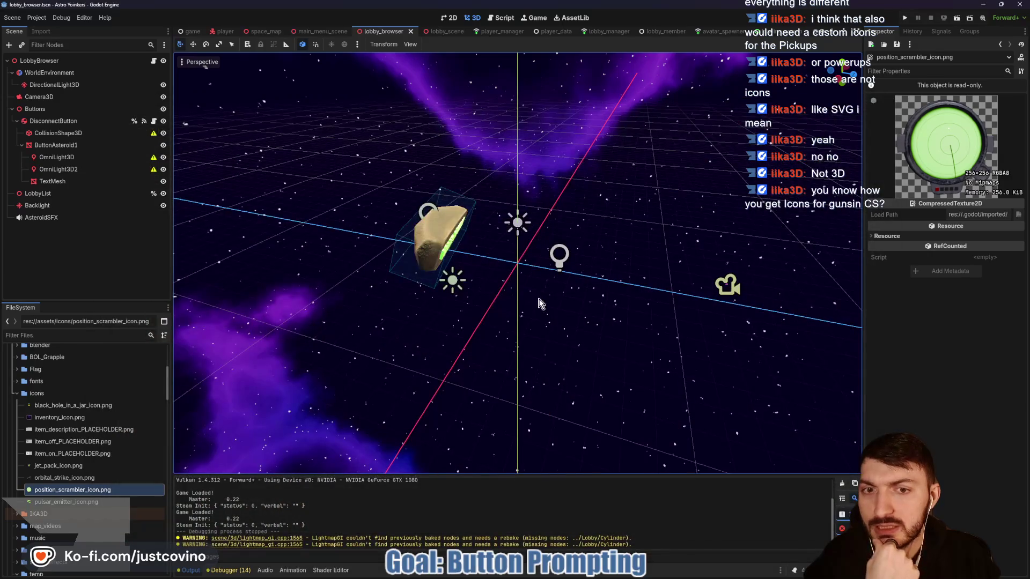
- Switch to the change_team scene and open team_changer.gd from the Change_Team node
left_click_drag(546, 290, 616, 140)
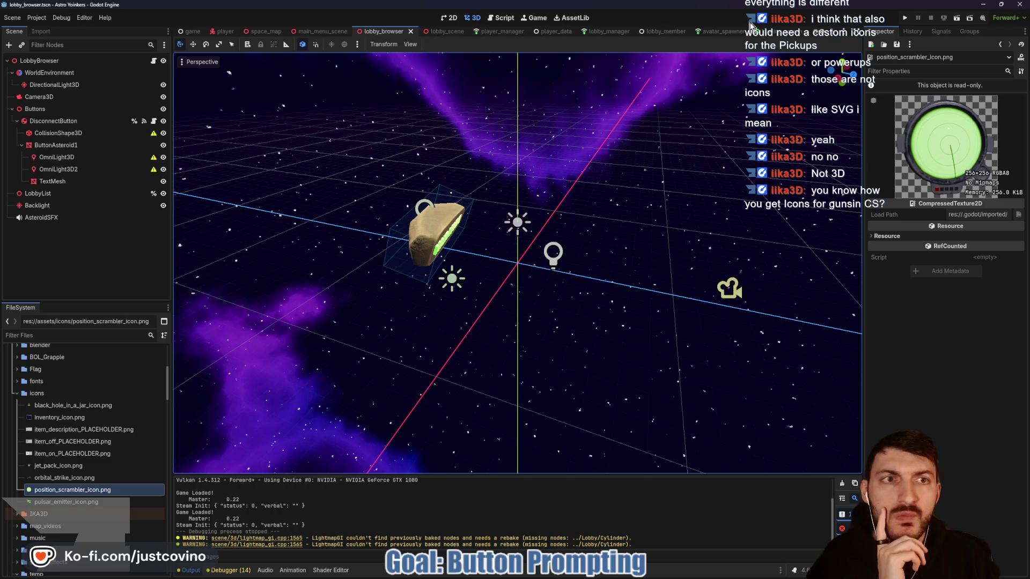
scroll(776, 33, "down", 5)
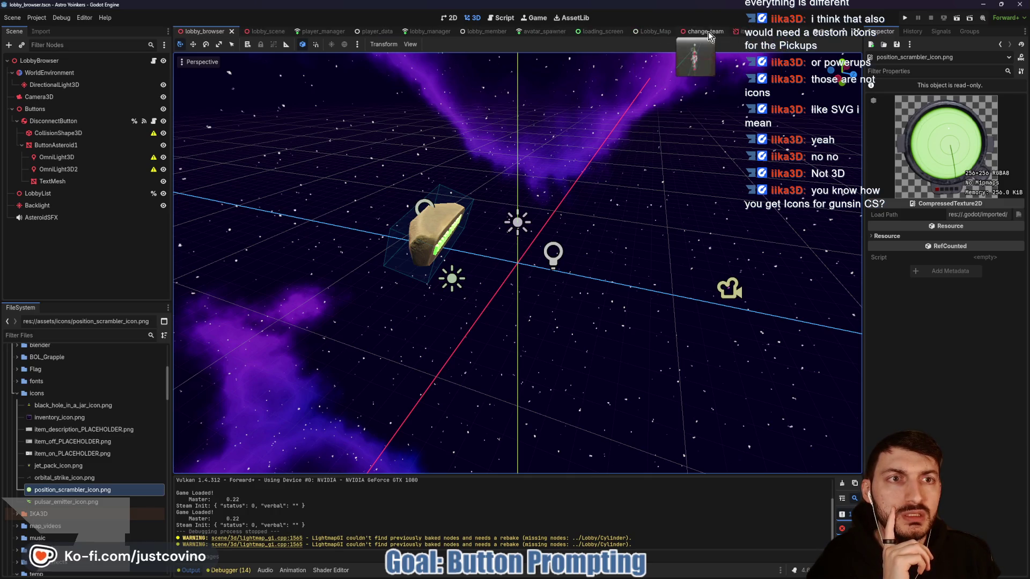
left_click(692, 32)
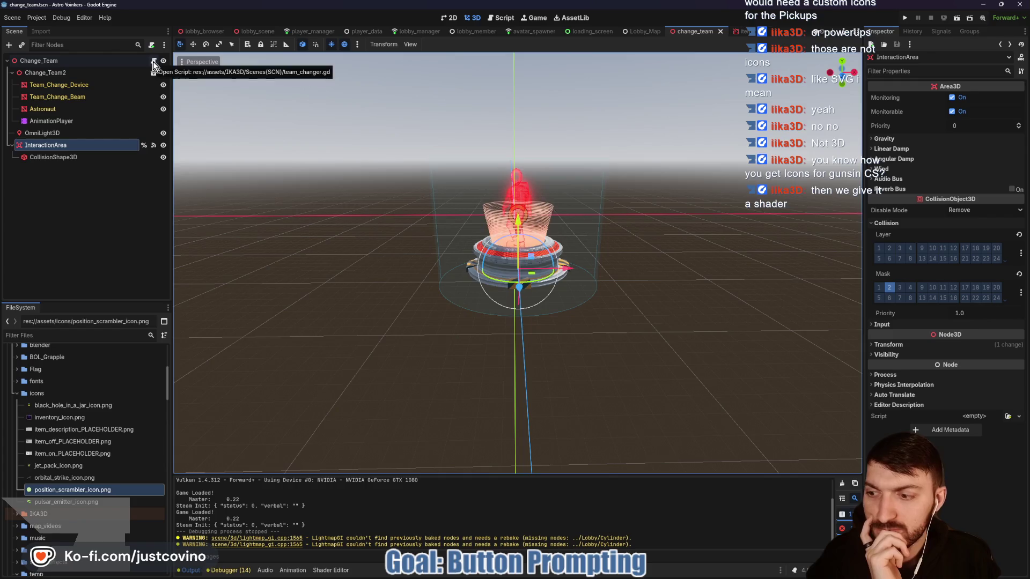
left_click(153, 61)
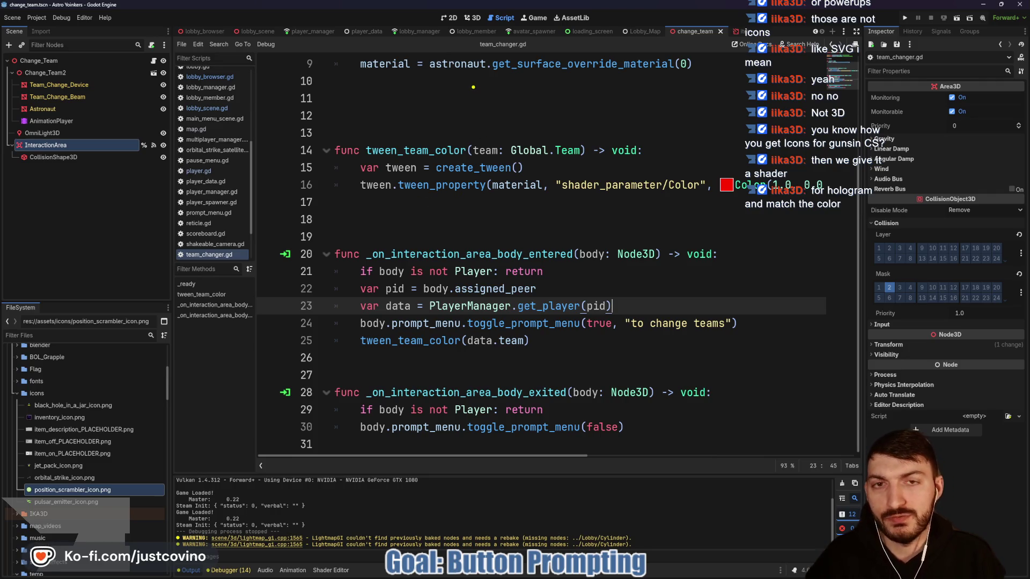
mouse_move(470, 126)
left_mouse_down()
mouse_move(511, 77)
mouse_move(472, 78)
mouse_move(425, 105)
left_mouse_up()
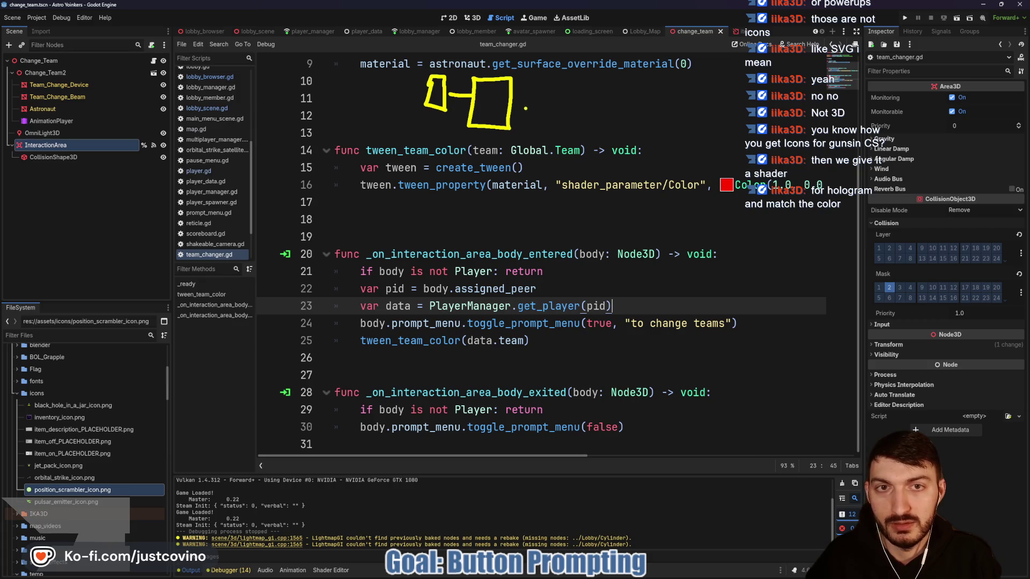
mouse_move(544, 122)
left_mouse_down()
mouse_move(563, 90)
mouse_move(545, 87)
left_mouse_up()
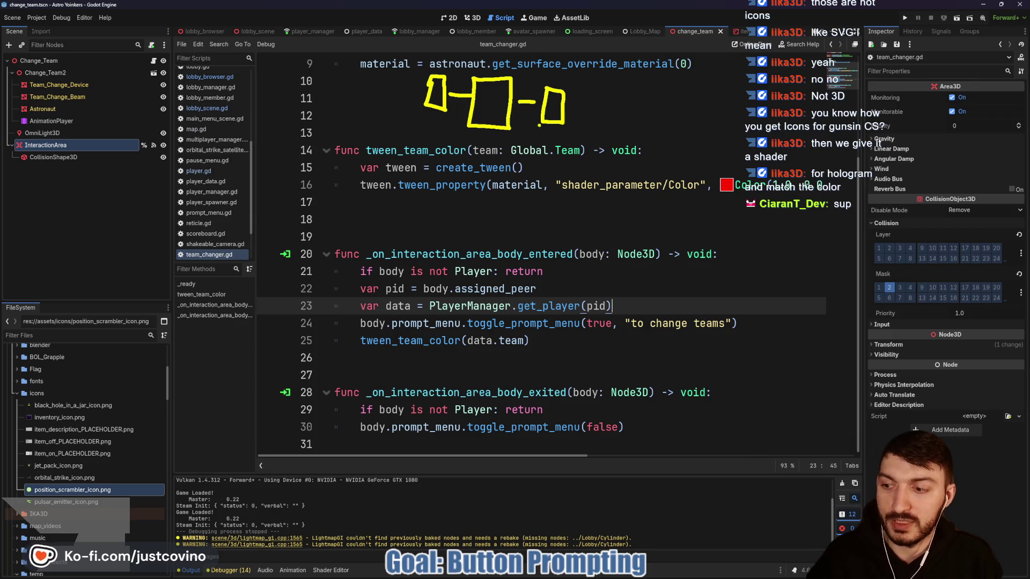
key("ctrl+z")
key("ctrl+z")
key("ctrl+z")
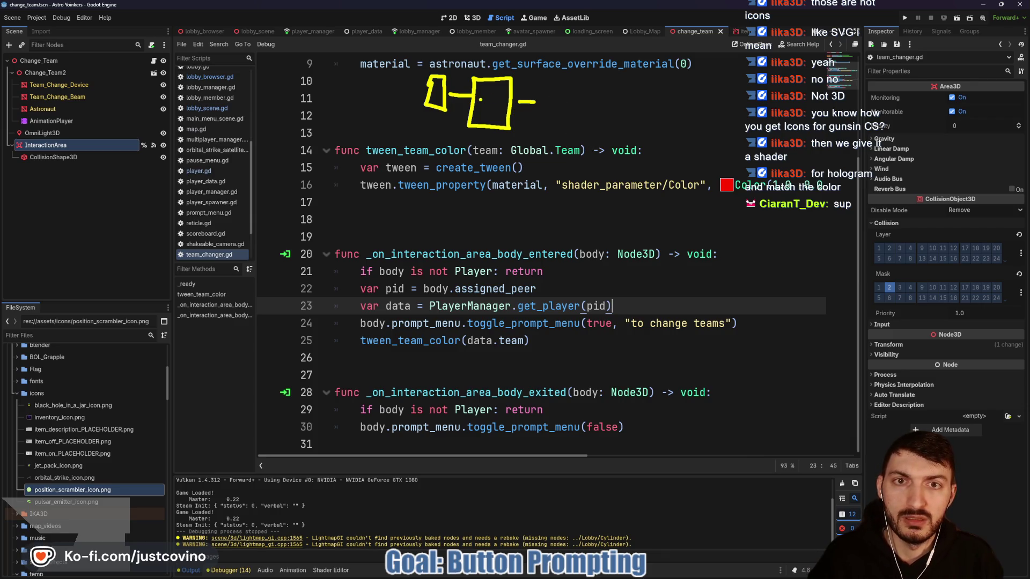
mouse_move(446, 97)
left_mouse_down()
mouse_move(466, 97)
mouse_move(410, 110)
mouse_move(437, 94)
mouse_move(415, 77)
left_mouse_up()
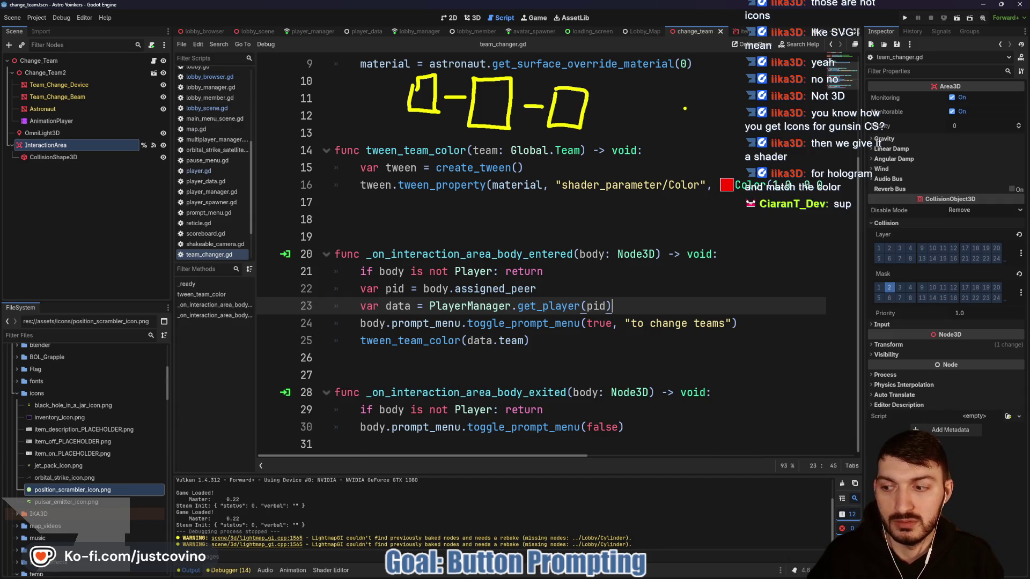
key("Escape")
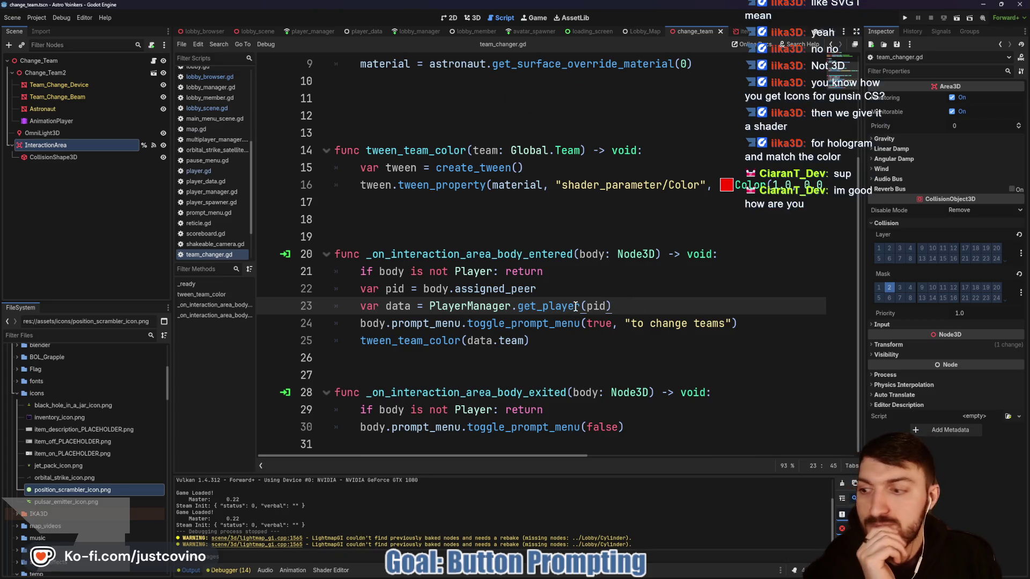
mouse_move(575, 306)
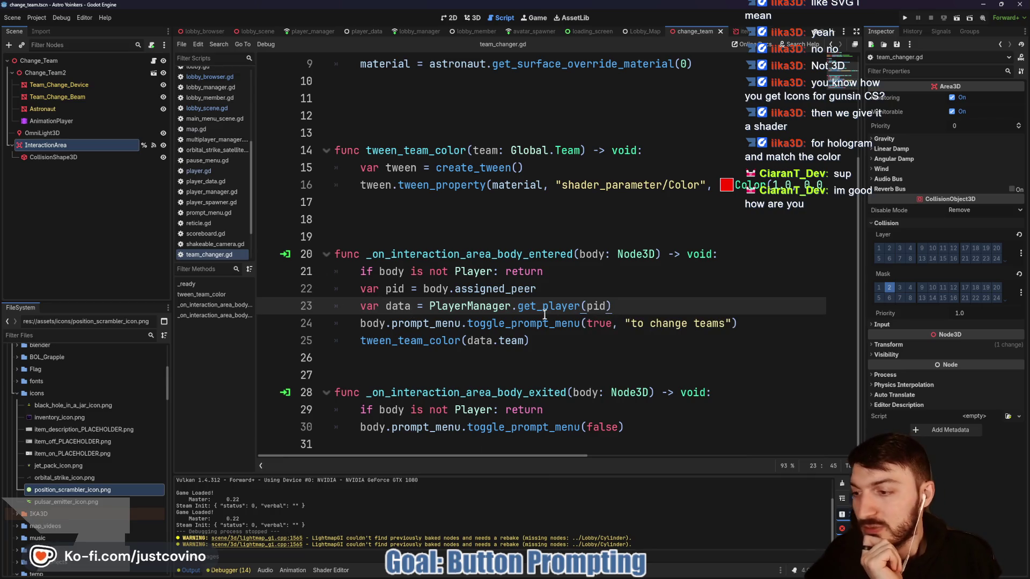
left_click(565, 576)
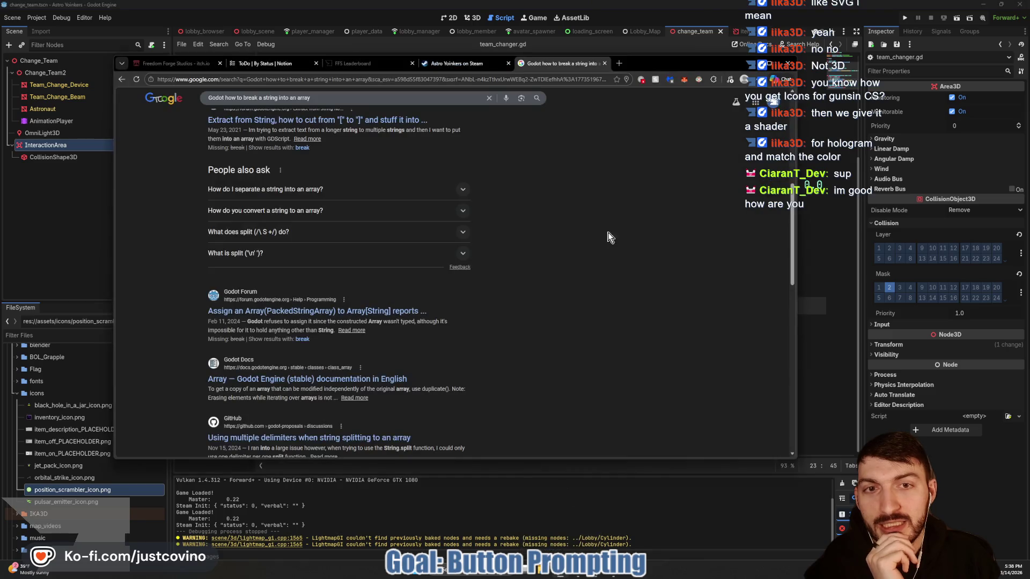
- Browse the Astro Yoinkers Steam store page in Chrome, then return to team_changer.gd in Godot
left_click(459, 64)
scroll(692, 357, "down", 4)
scroll(659, 290, "up", 4)
scroll(563, 360, "down", 3)
scroll(552, 351, "up", 3)
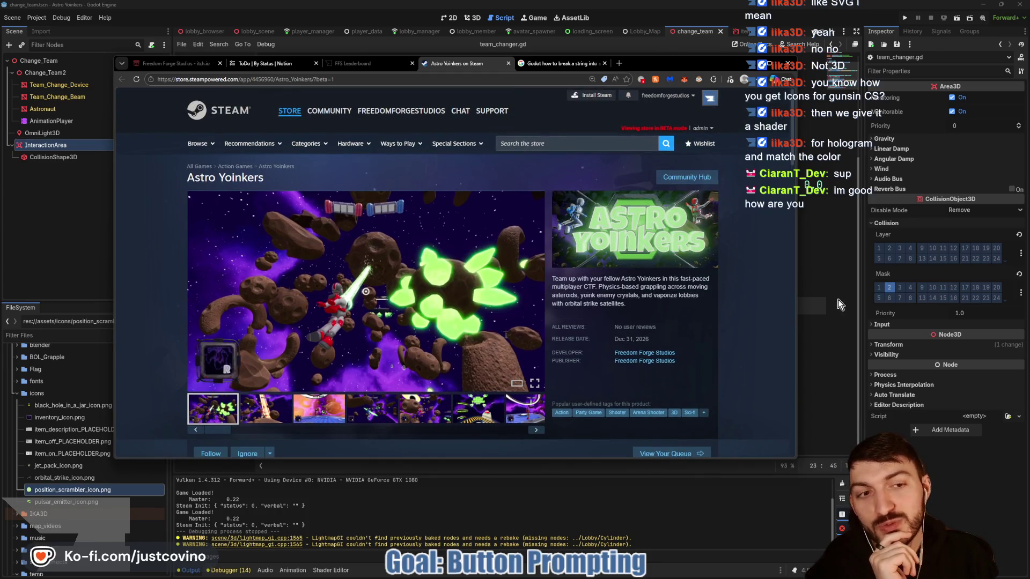
left_click(815, 297)
scroll(551, 301, "up", 3)
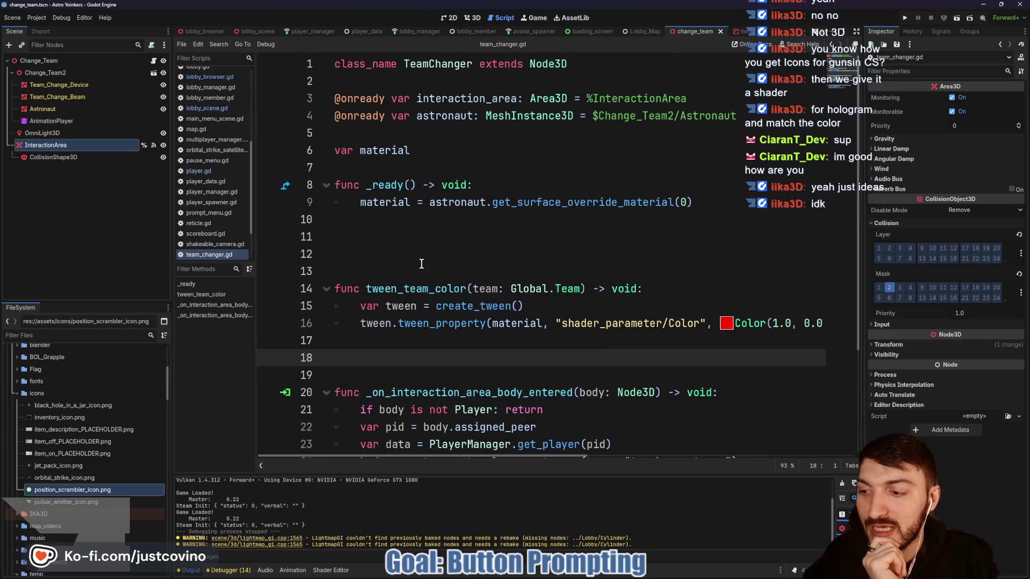
- Insert a blank line after the var material declaration on line 7 and save team_changer.gd
left_click(369, 249)
left_click(384, 166)
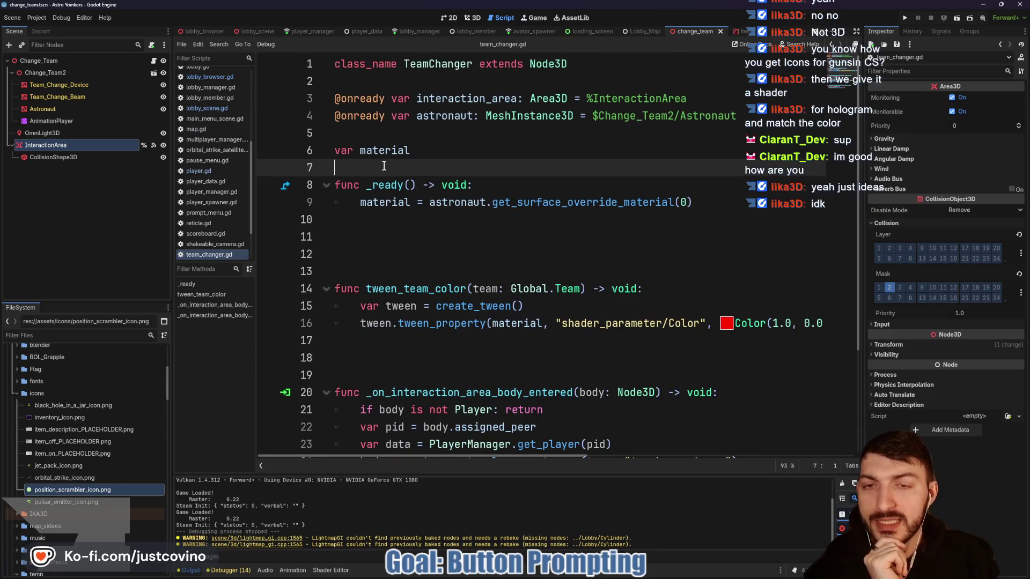
key("Return")
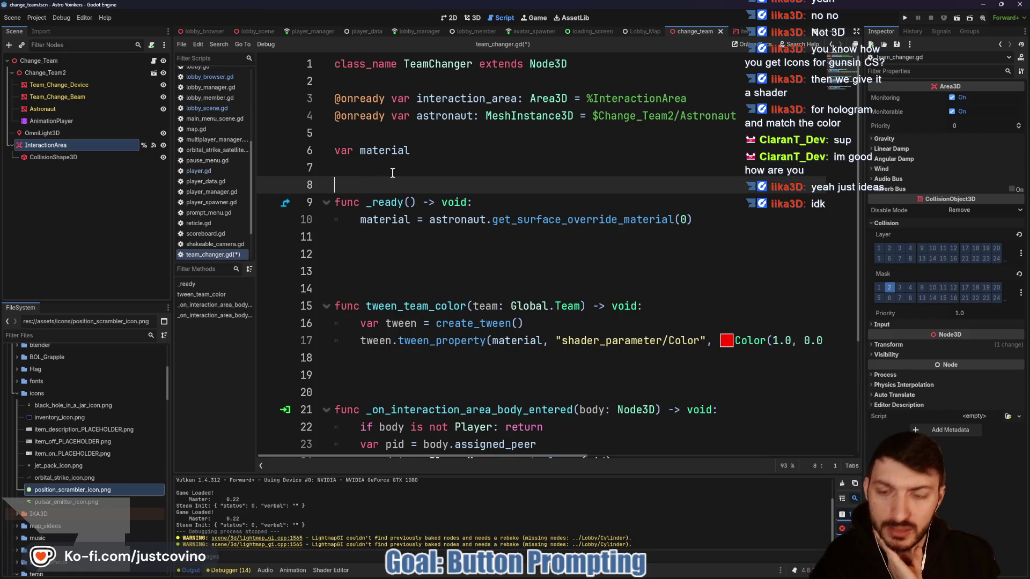
key("ctrl+s")
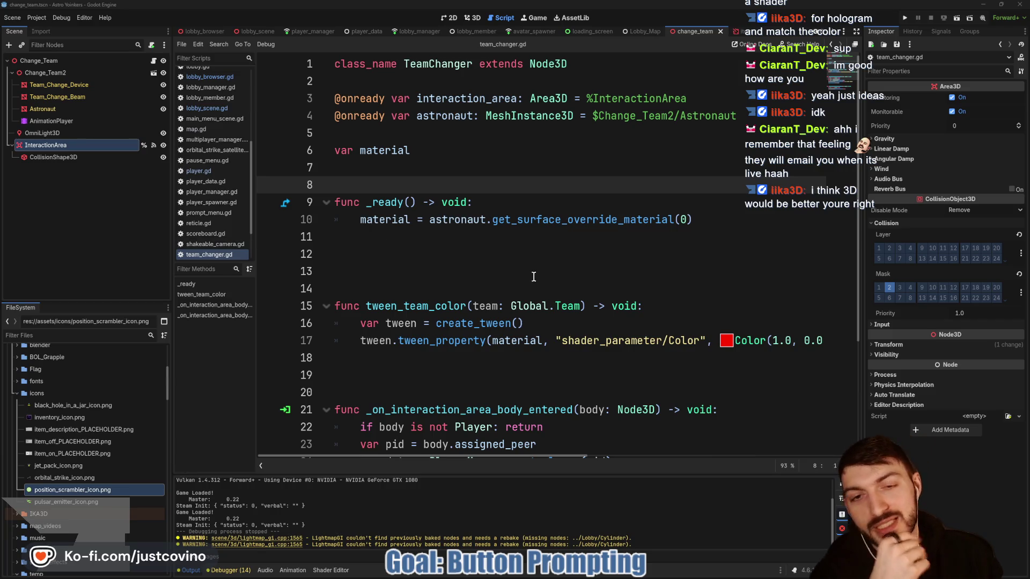
left_click(520, 266)
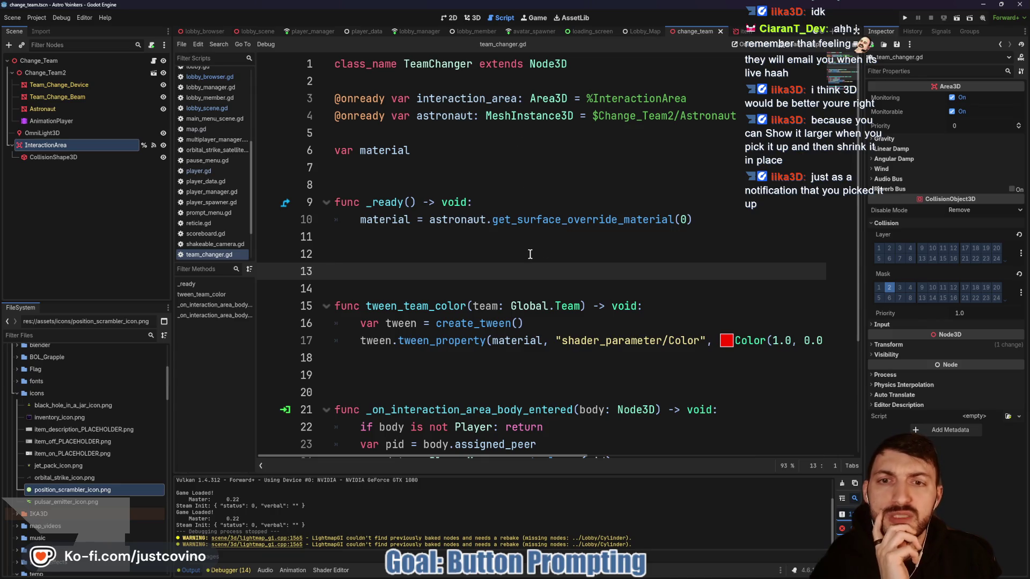
scroll(473, 139, "down", 3)
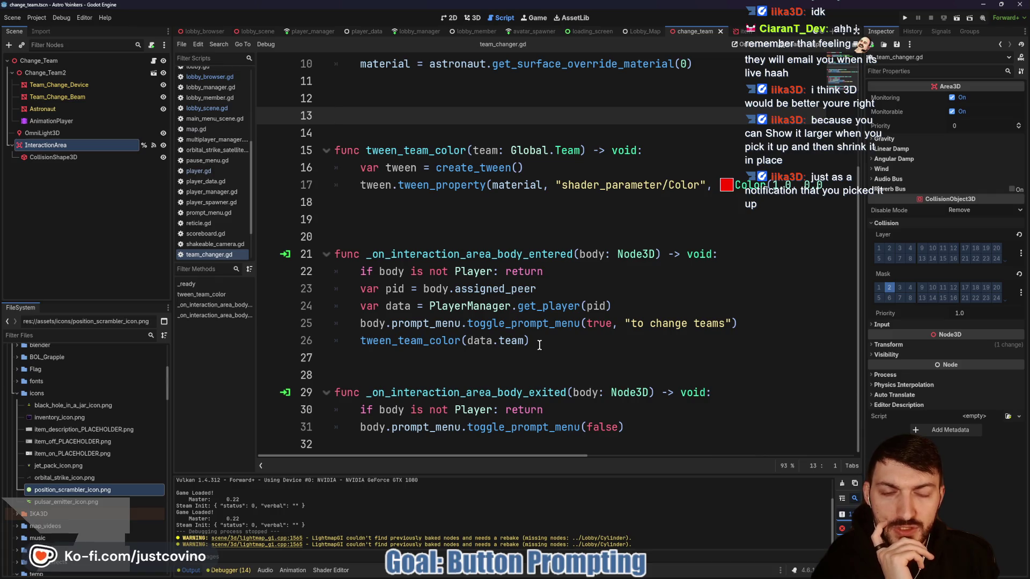
- Start a new indented line after tween_team_color(data.team) on line 26 of the body-entered handler
left_click(544, 342)
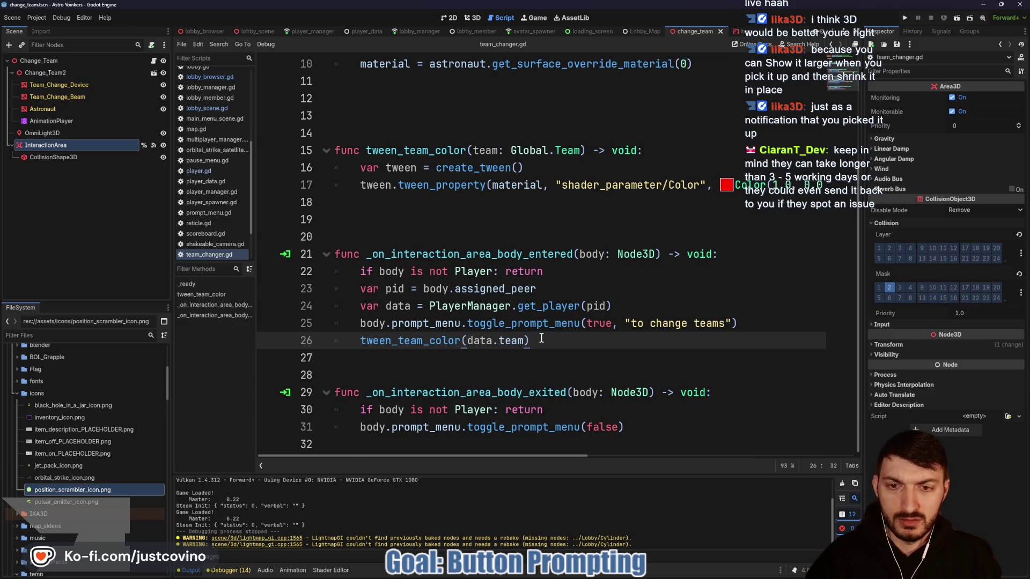
left_click(411, 208)
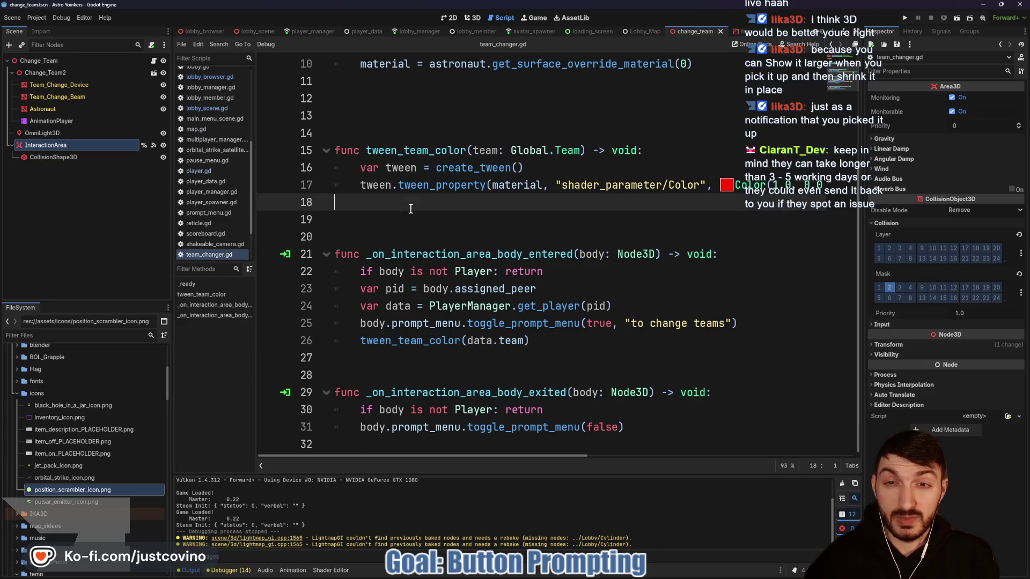
left_click(424, 222)
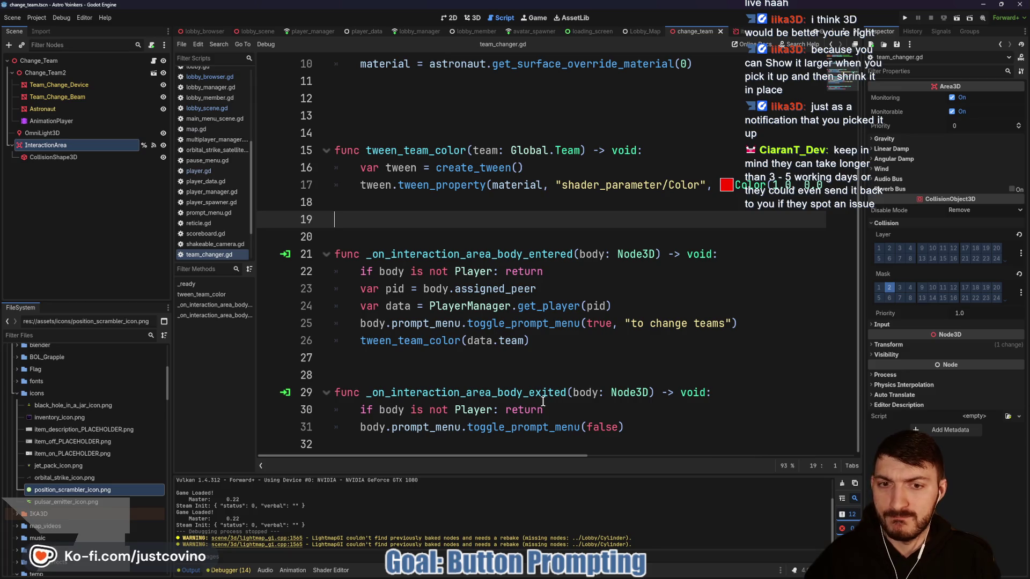
left_click(544, 340)
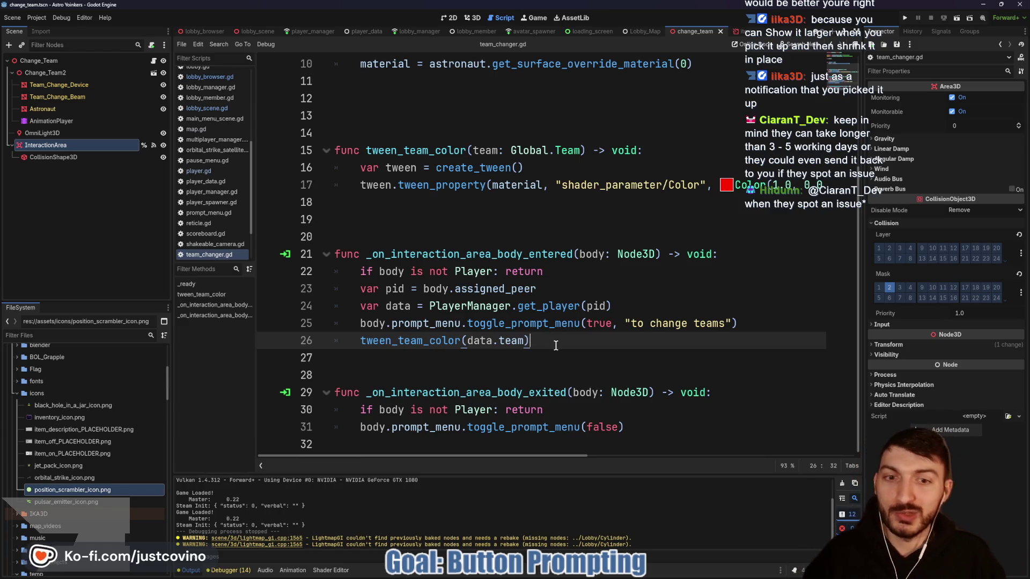
key("Return")
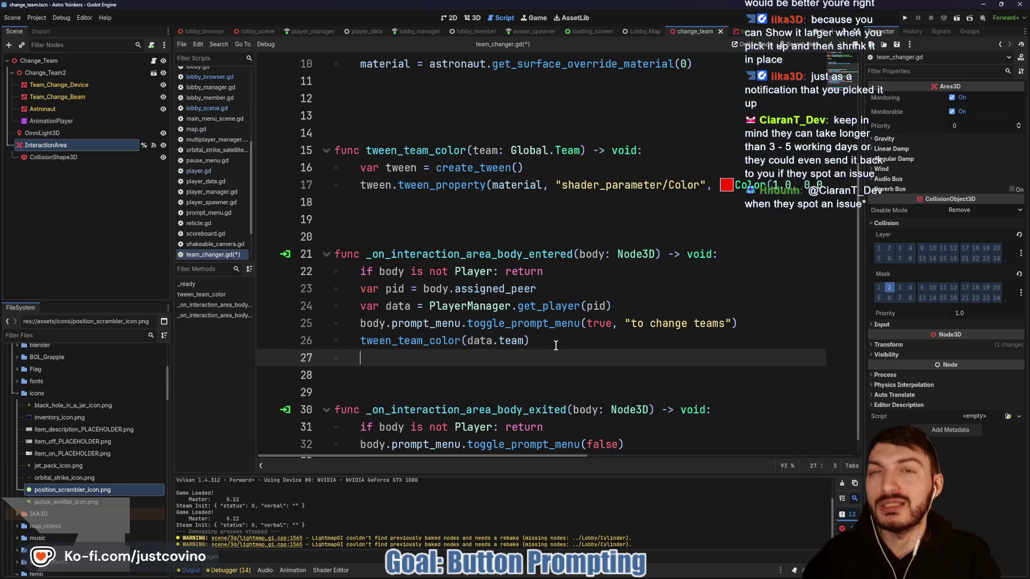
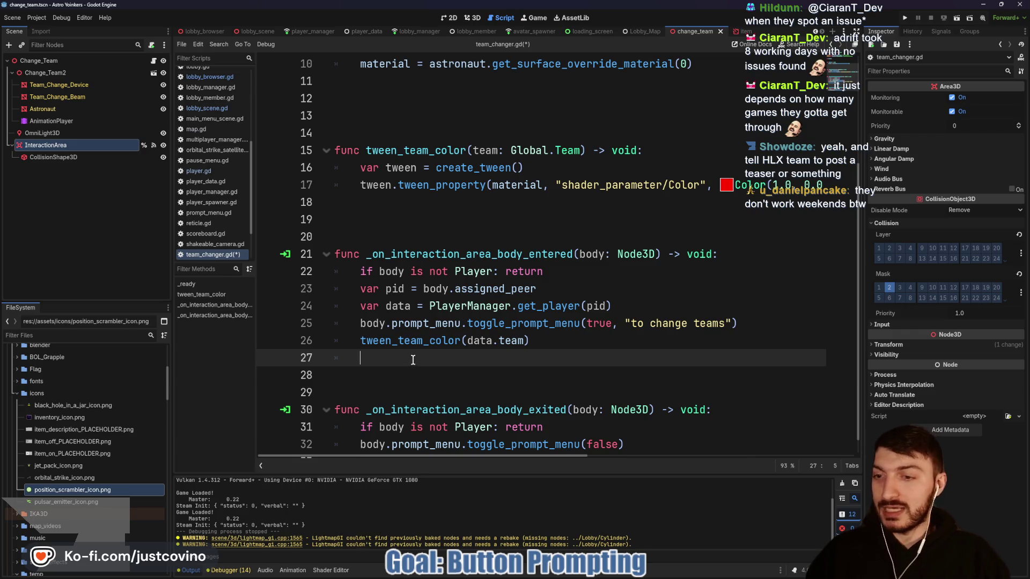
- Save team_changer.gd and switch to the player_manager.gd script
key("ctrl+s")
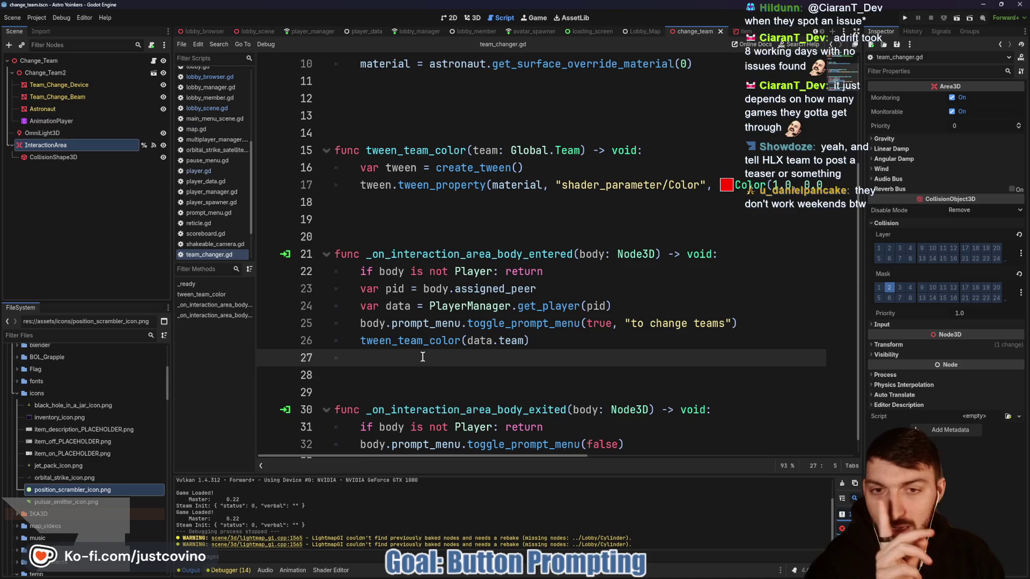
scroll(423, 352, "down", 1)
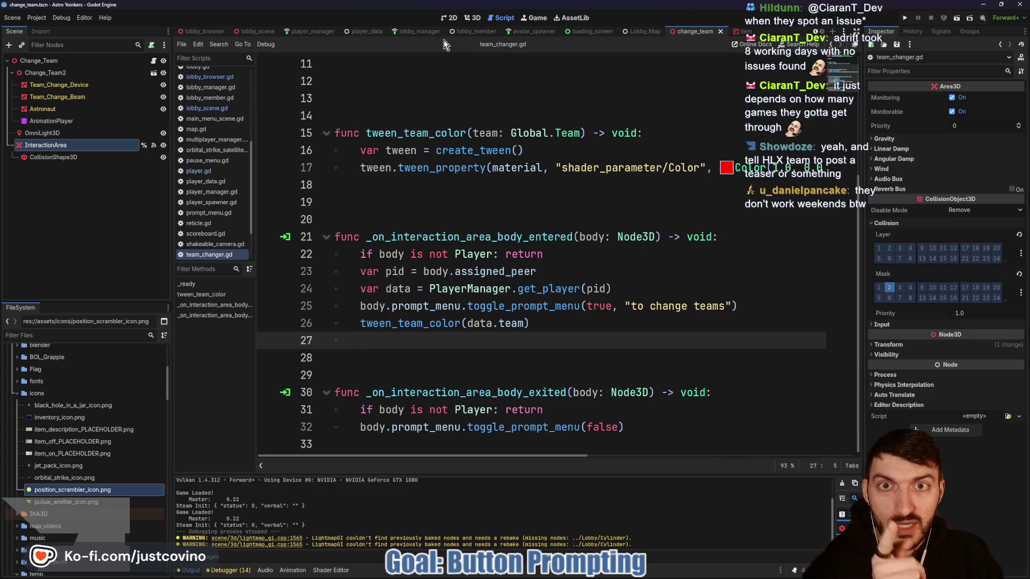
left_click(329, 31)
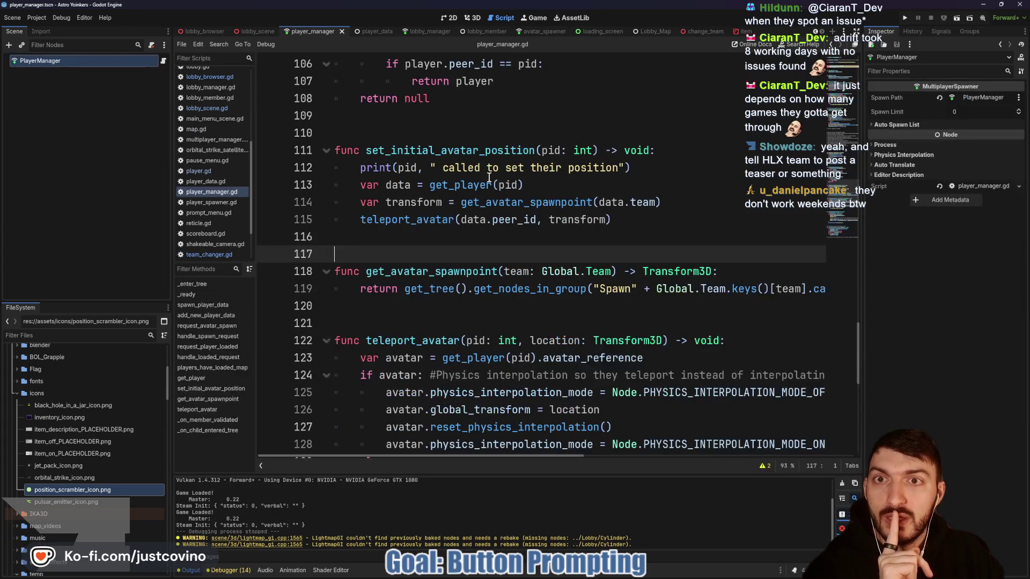
- Glance over player_manager.gd, then bring up the web browser and go to the FFS Leaderboard page
scroll(477, 221, "down", 5)
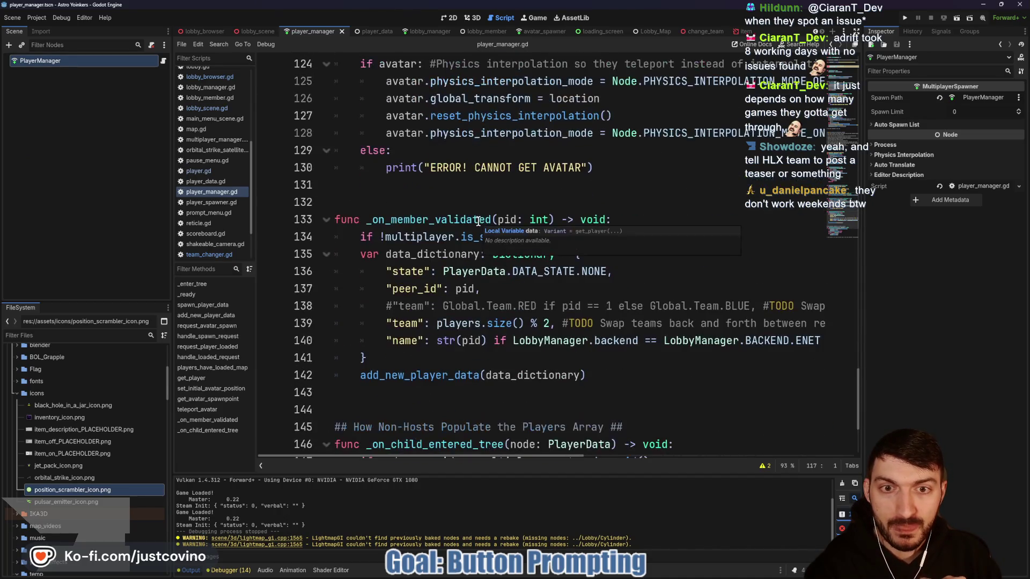
scroll(478, 221, "up", 5)
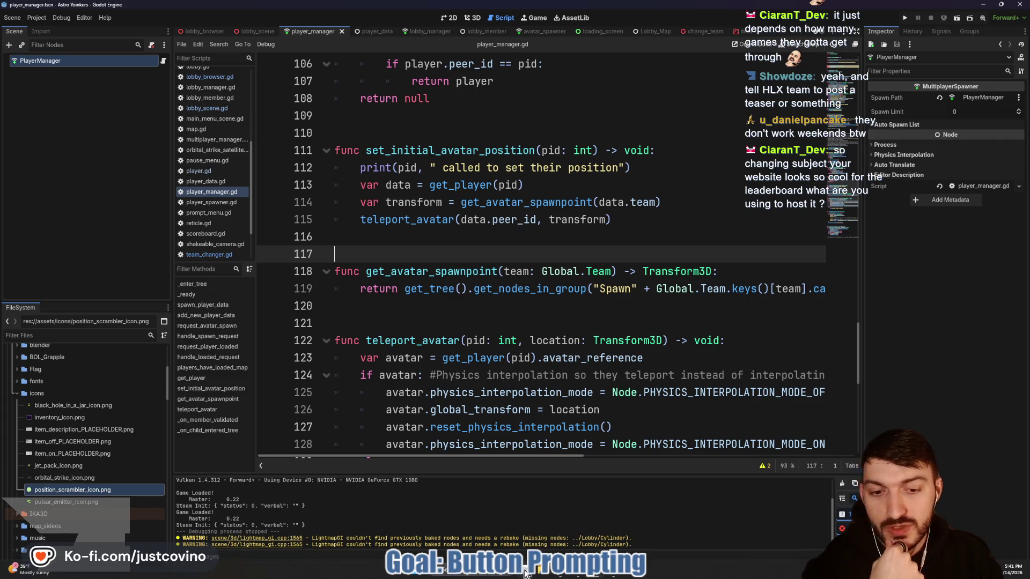
left_click(559, 575)
left_click(371, 63)
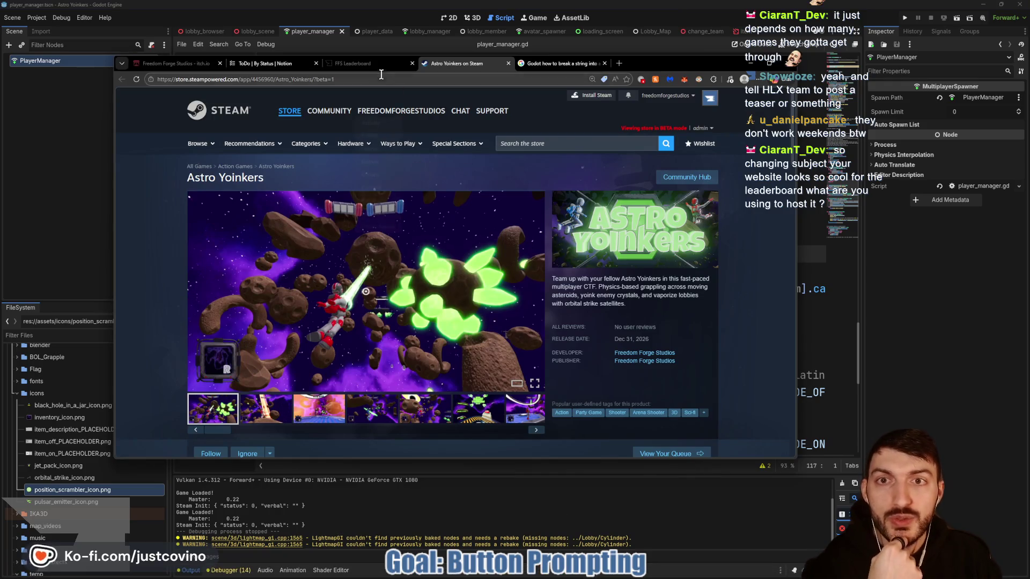
- Scroll through the Freedom Forge Studios leaderboard, then minimize the browser to return to Godot
scroll(440, 246, "down", 6)
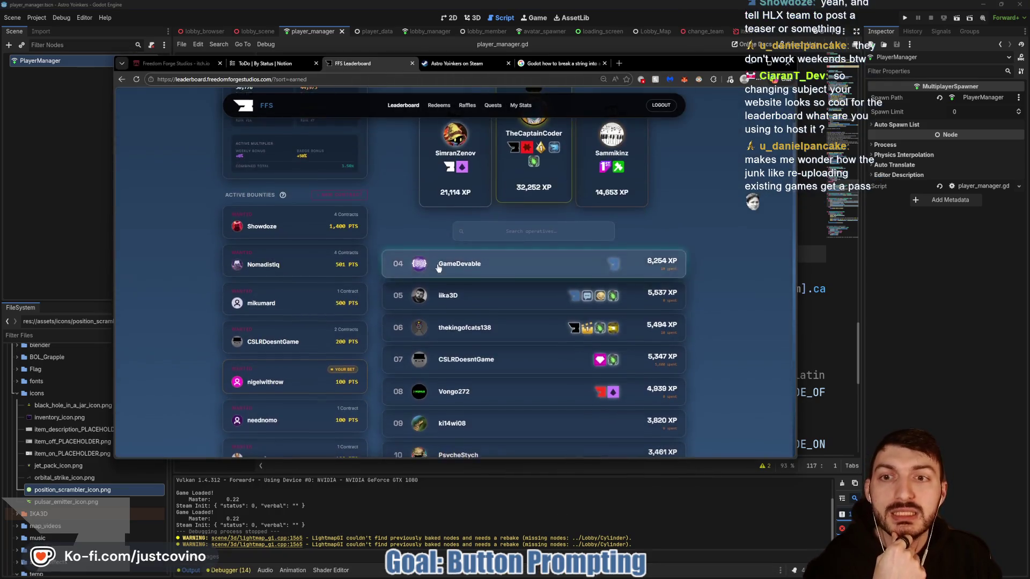
scroll(492, 356, "up", 6)
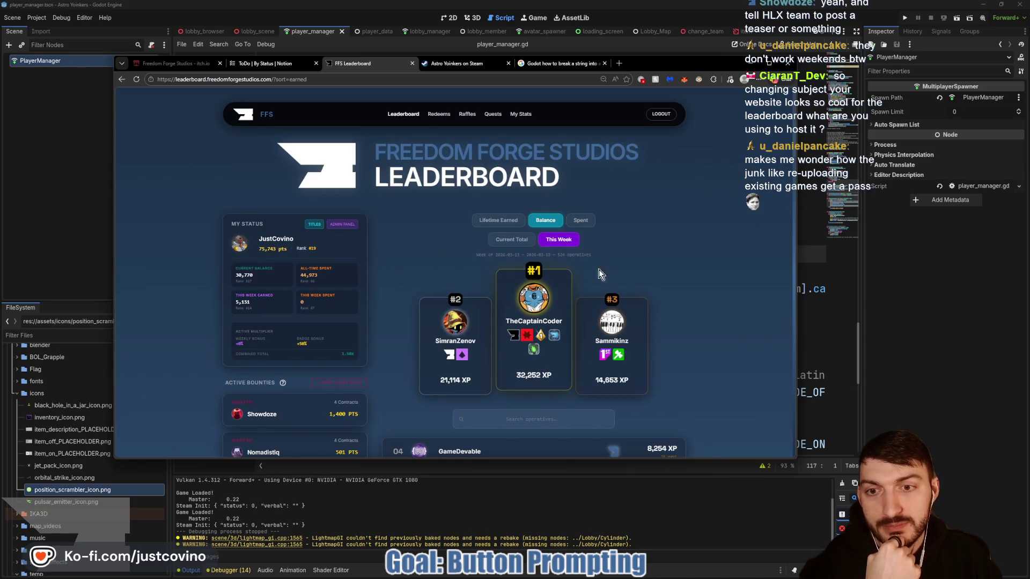
left_click(885, 300)
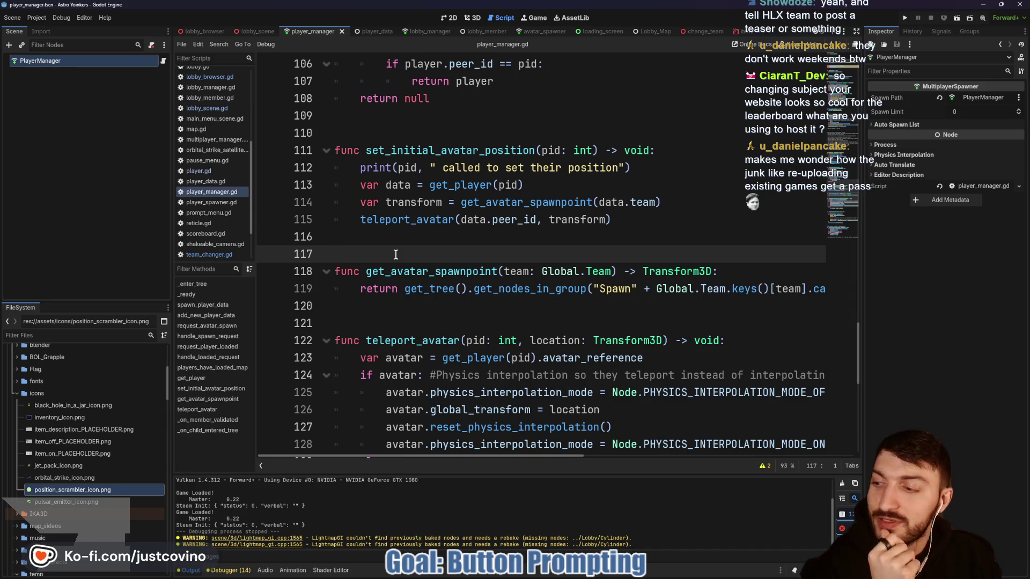
- Insert blank lines after get_player at line 110 and place the caret on line 111
left_click(375, 322)
scroll(380, 301, "down", 9)
scroll(393, 257, "up", 2)
scroll(397, 261, "up", 18)
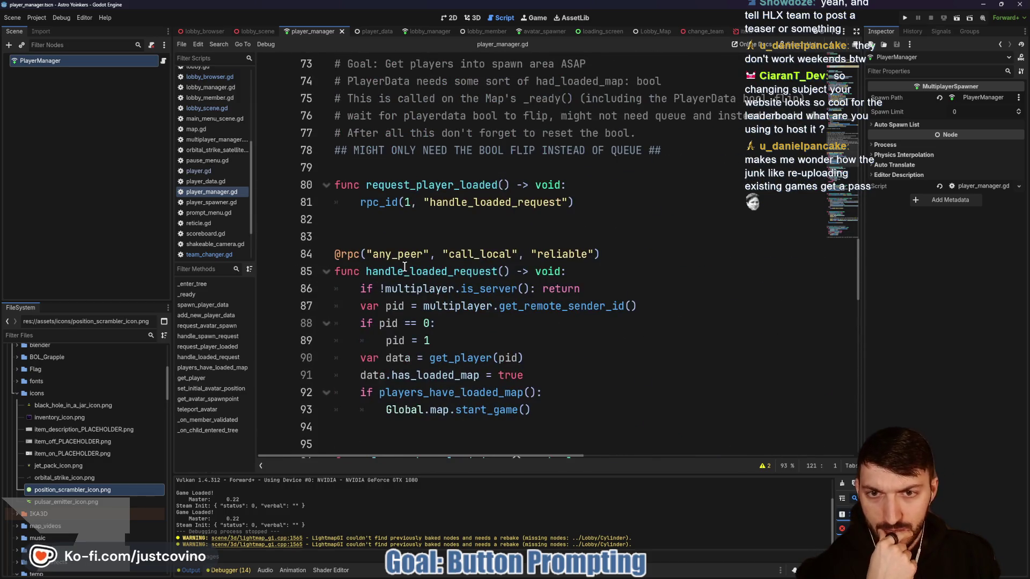
scroll(400, 266, "up", 1)
left_click(409, 281)
scroll(405, 280, "down", 5)
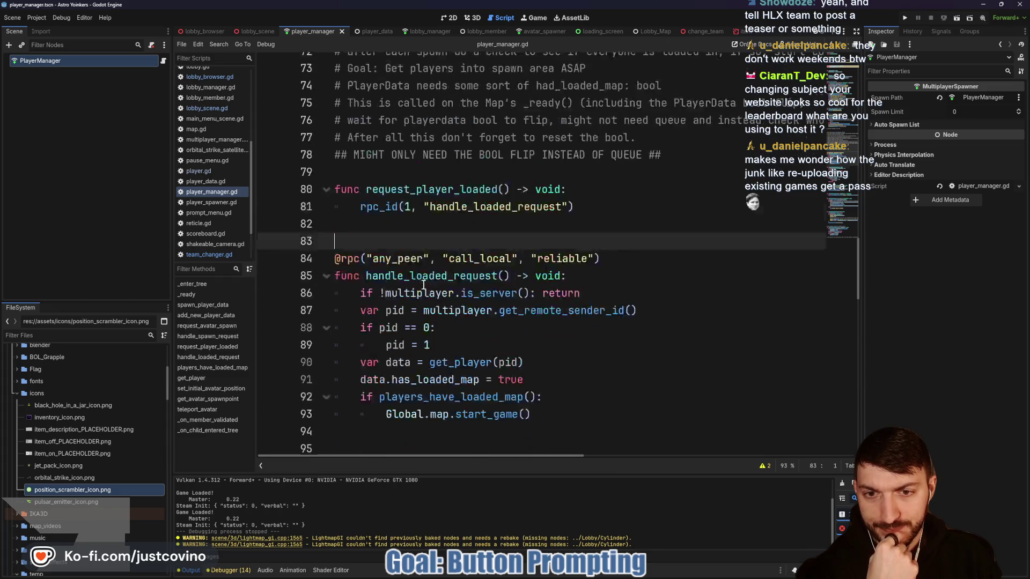
scroll(365, 232, "down", 5)
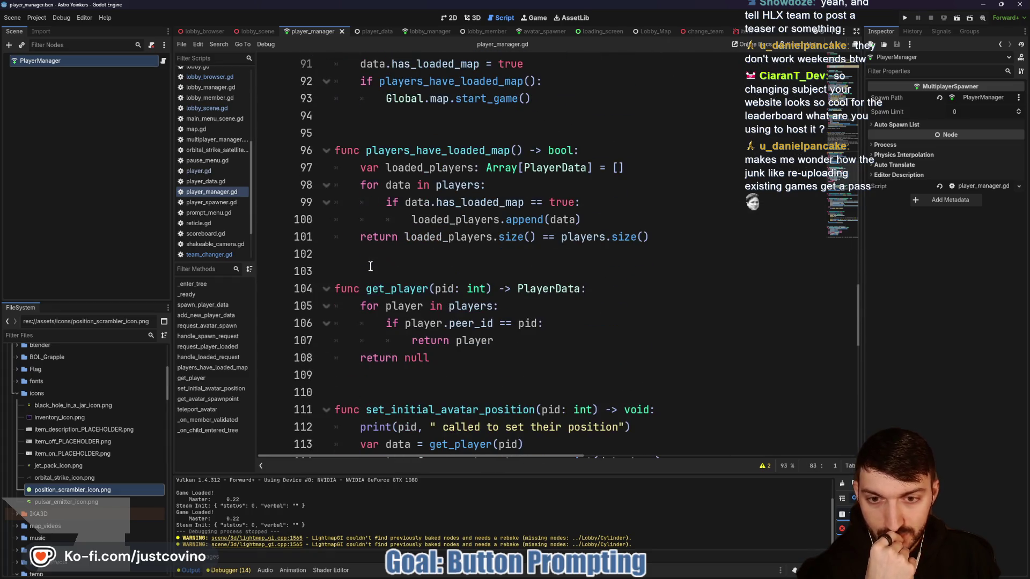
left_click(372, 234)
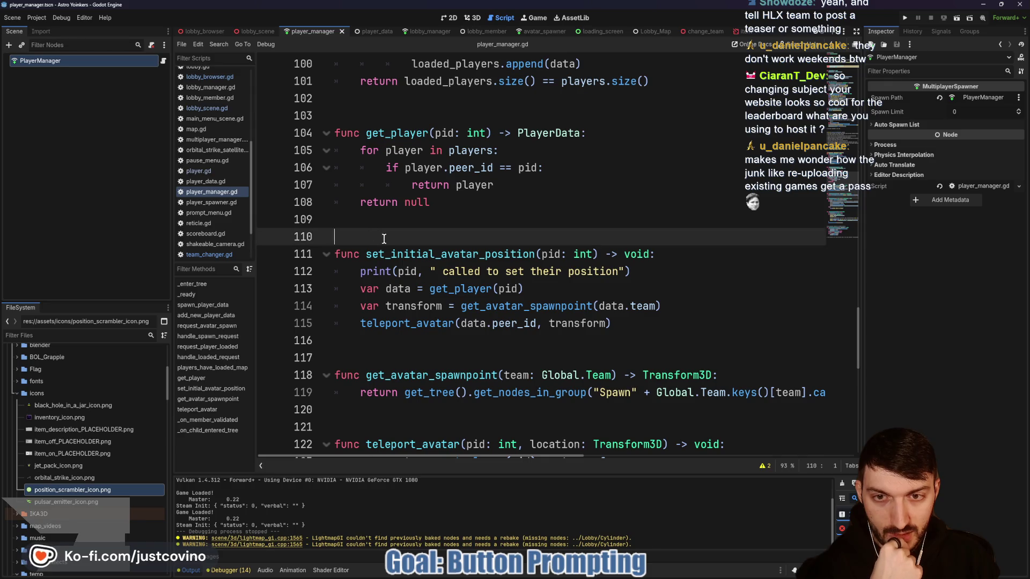
scroll(382, 252, "down", 1)
scroll(397, 256, "up", 2)
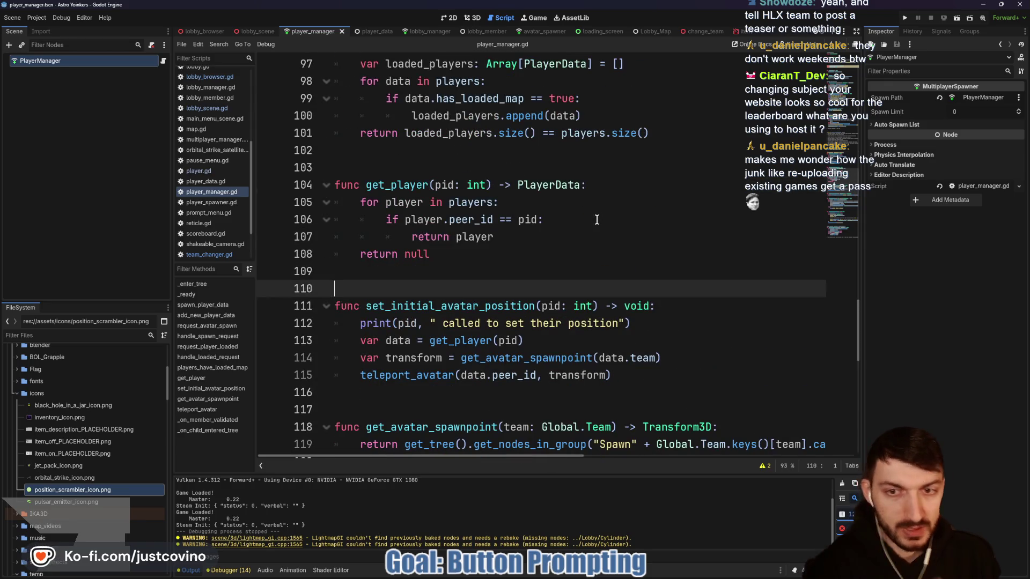
key("Return")
key("Return")
key("Return")
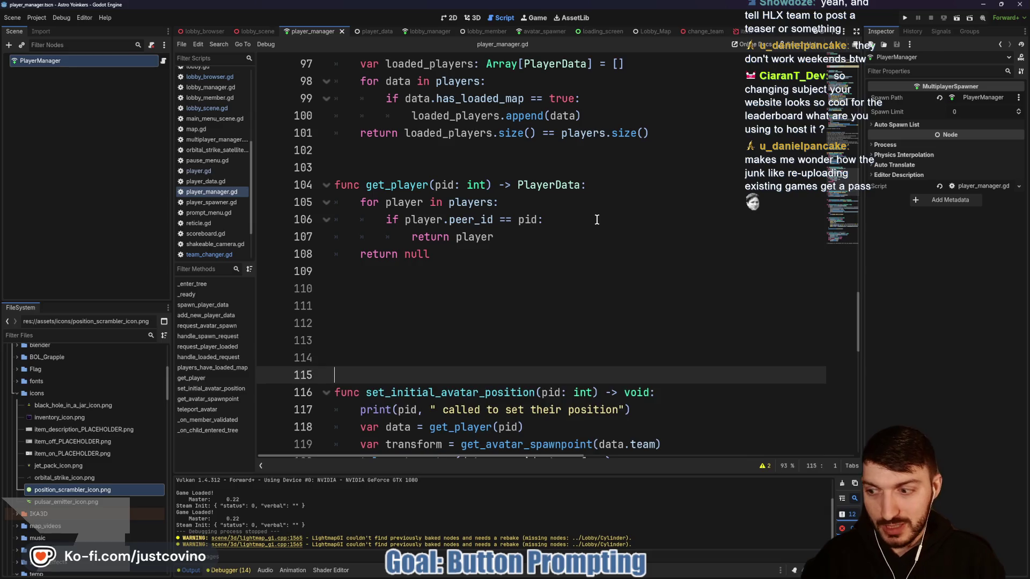
key("Up")
key("Up")
key("Up")
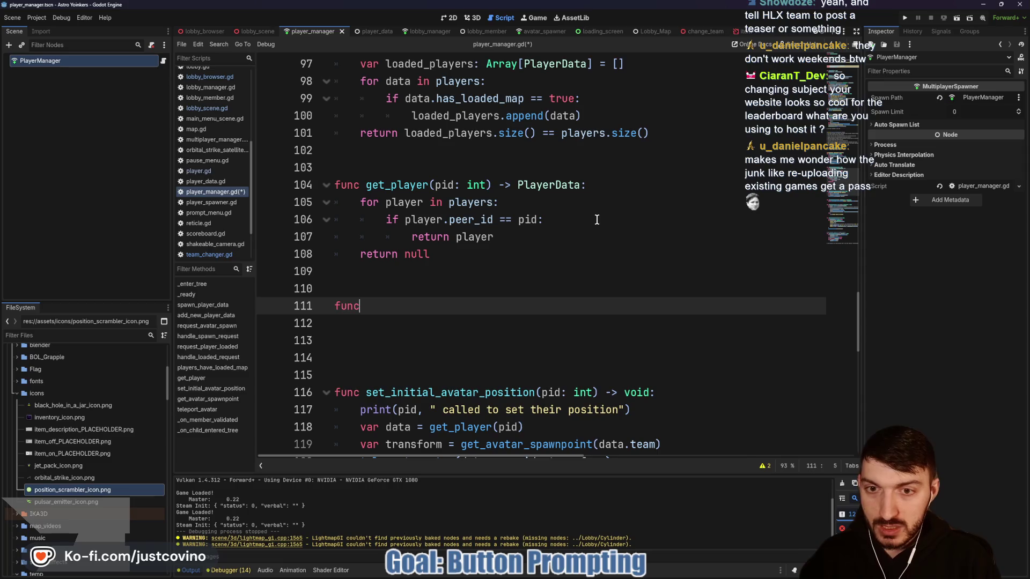
- Write func request_team_change() -> void: with body rpc_id(1, "handle_team_change_request")
type("reques")
type("t_team_ch")
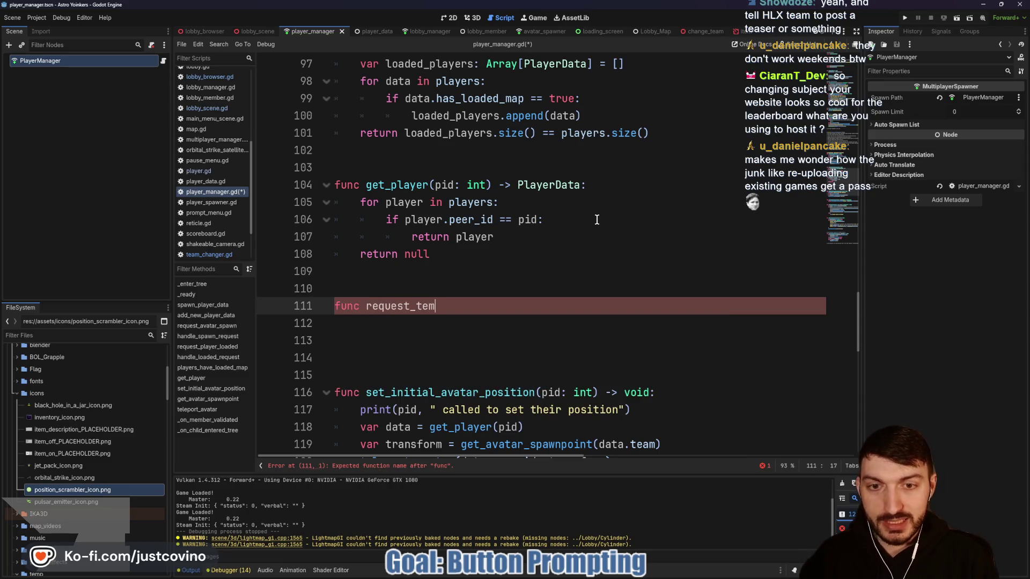
type("ange()")
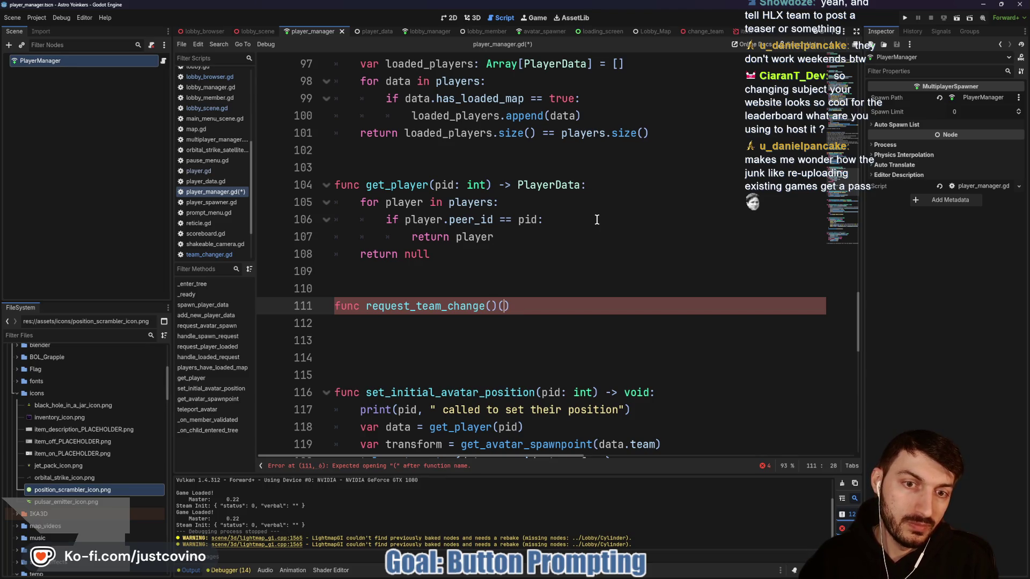
type(" -> void:")
key("Return")
type("r")
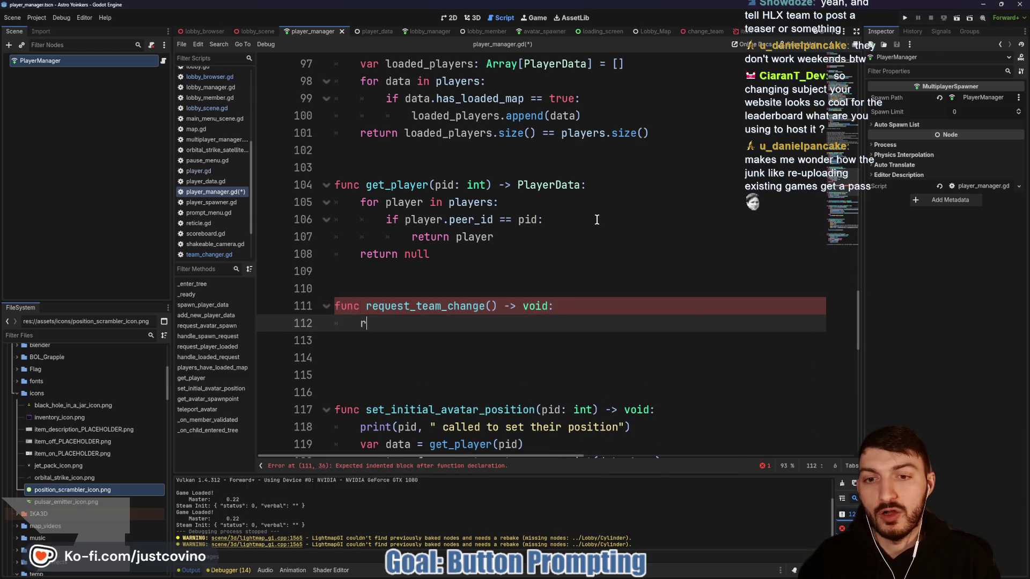
type("pc_id(1")
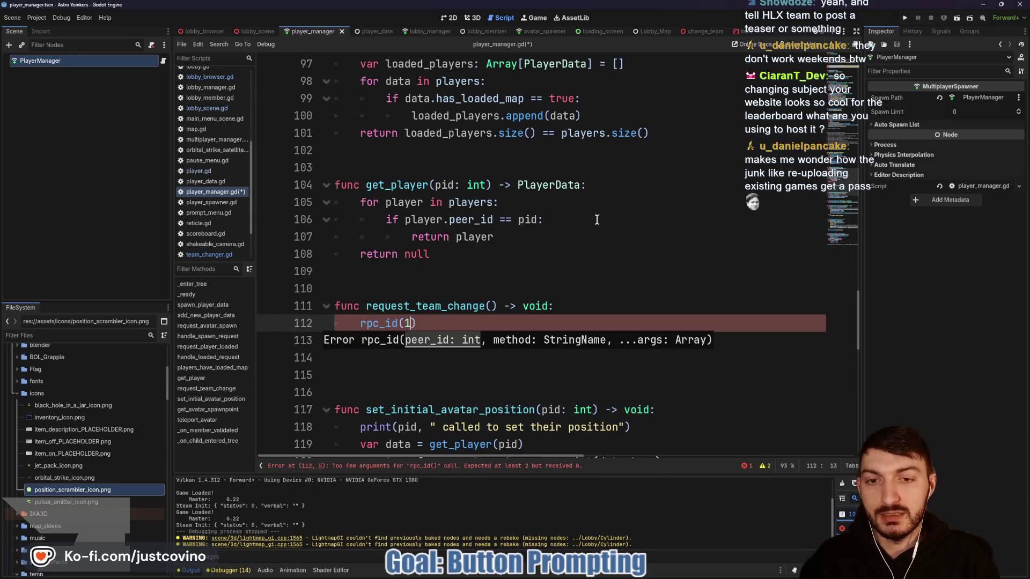
type(", \"")
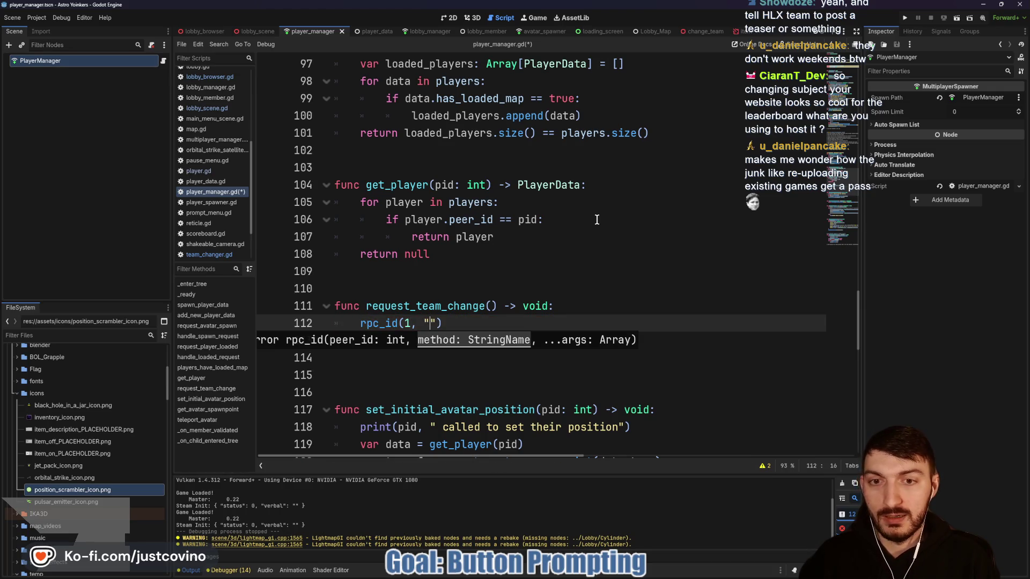
type("handle_team_change_request")
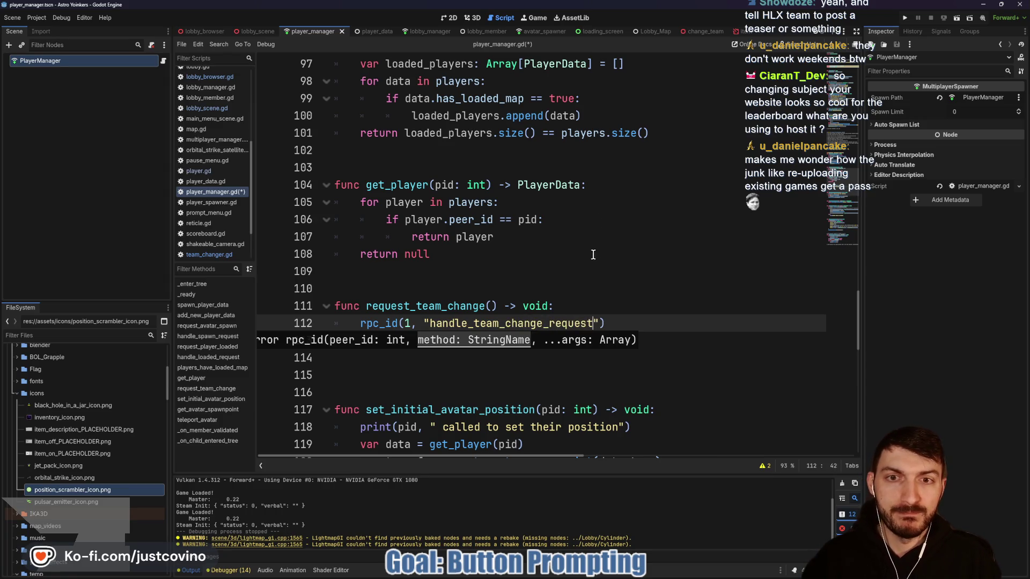
scroll(594, 255, "up", 6)
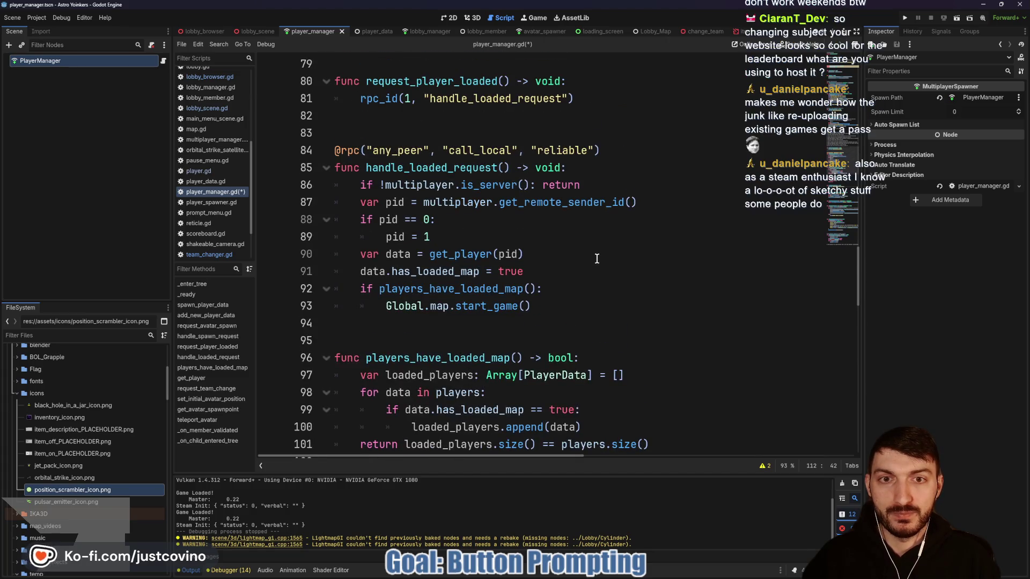
scroll(597, 258, "down", 7)
left_click(435, 305)
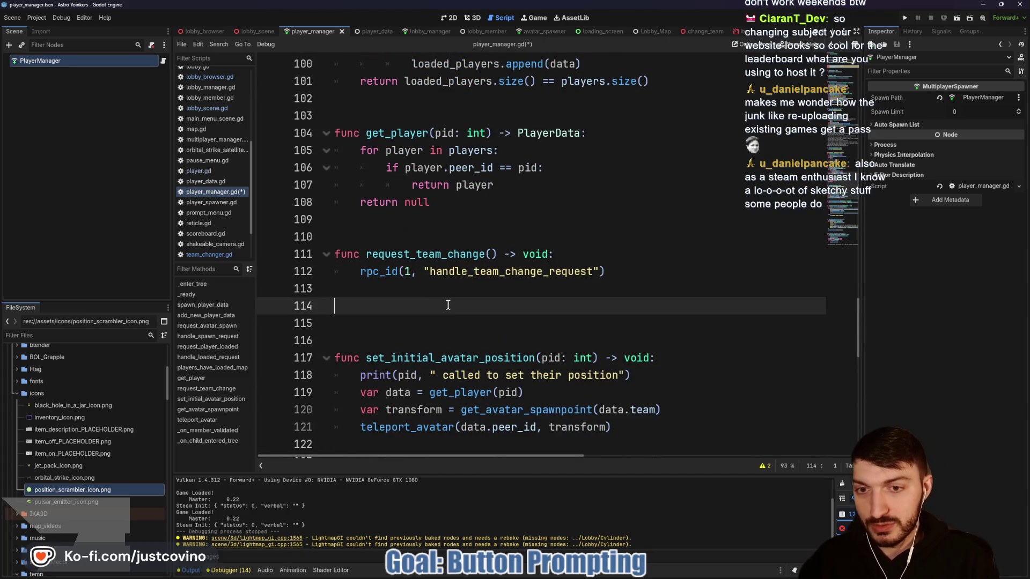
type("@rpc(\"any_peer\", \"")
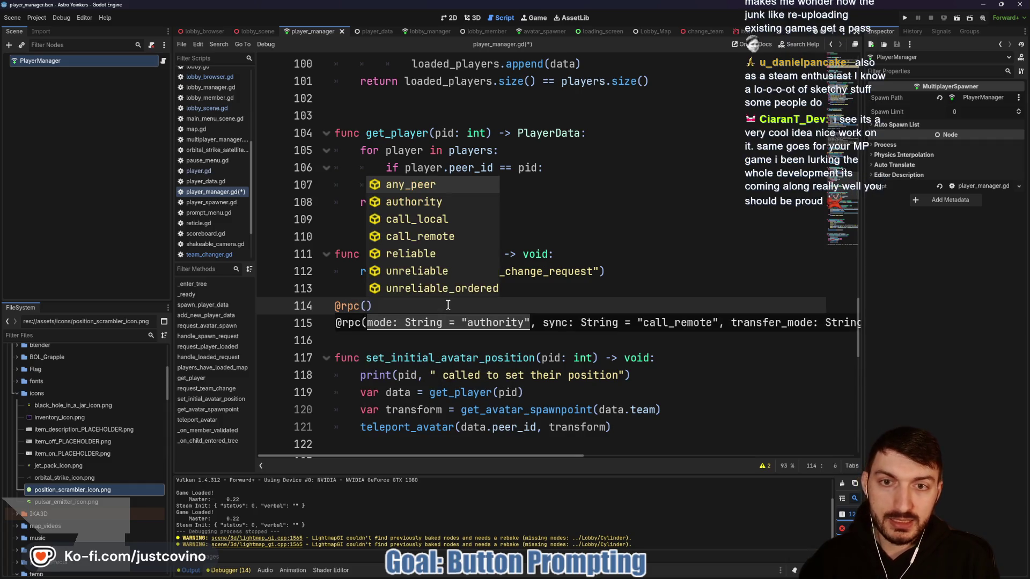
key("Return")
type(", \"")
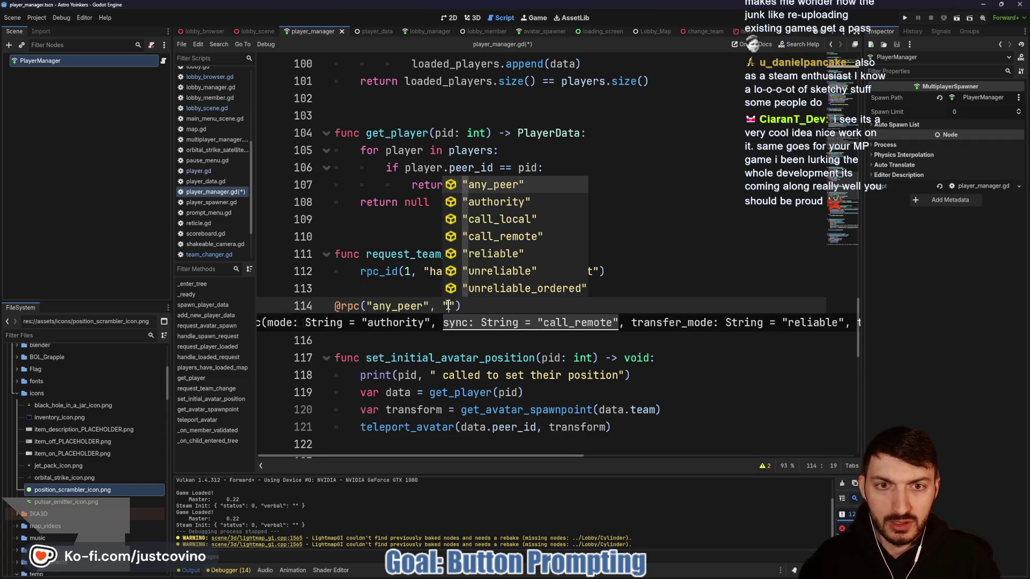
key("Down")
key("Down")
key("Return")
type(",")
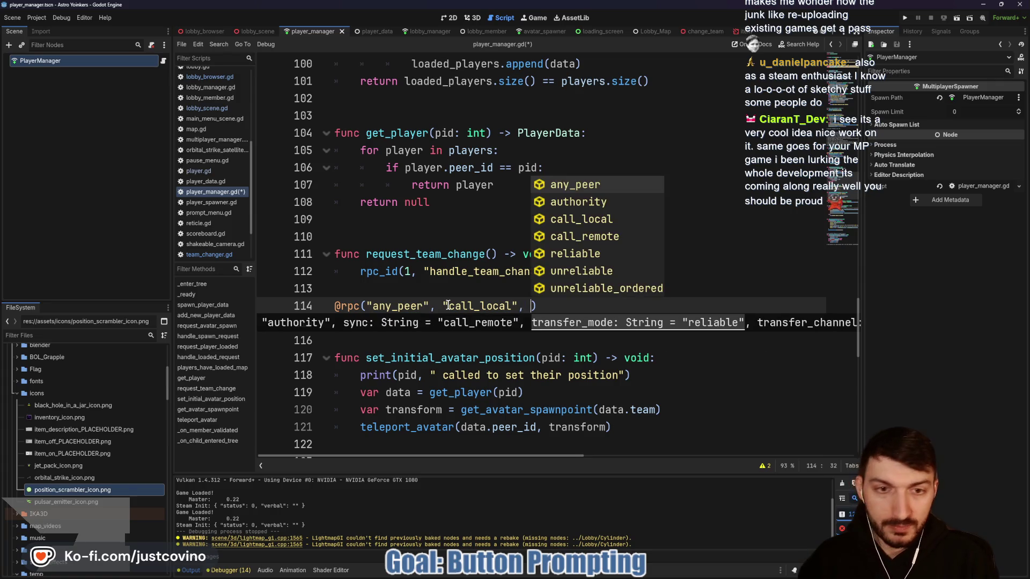
key("Down")
key("Down")
key("Down")
key("Return")
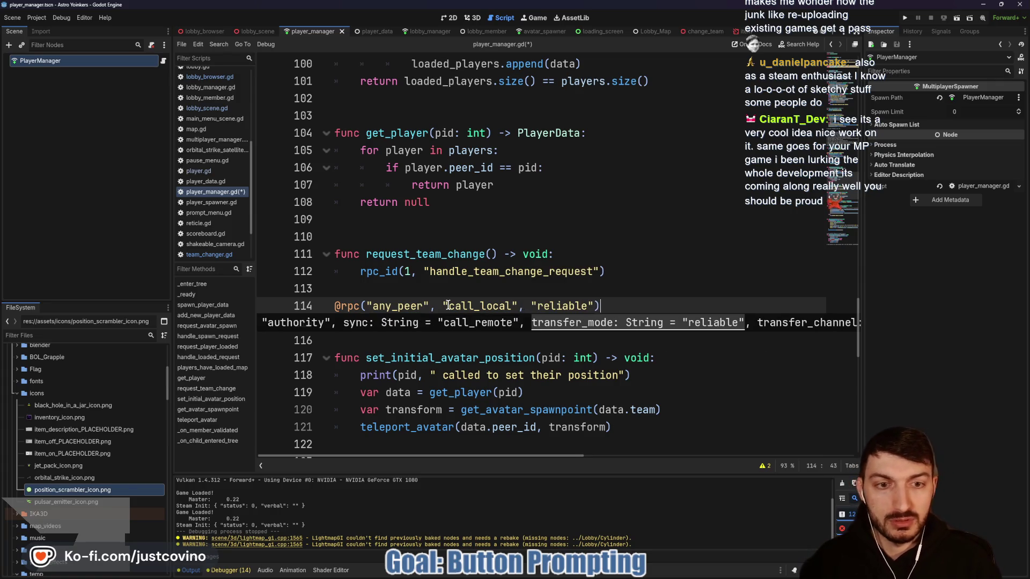
key("Return")
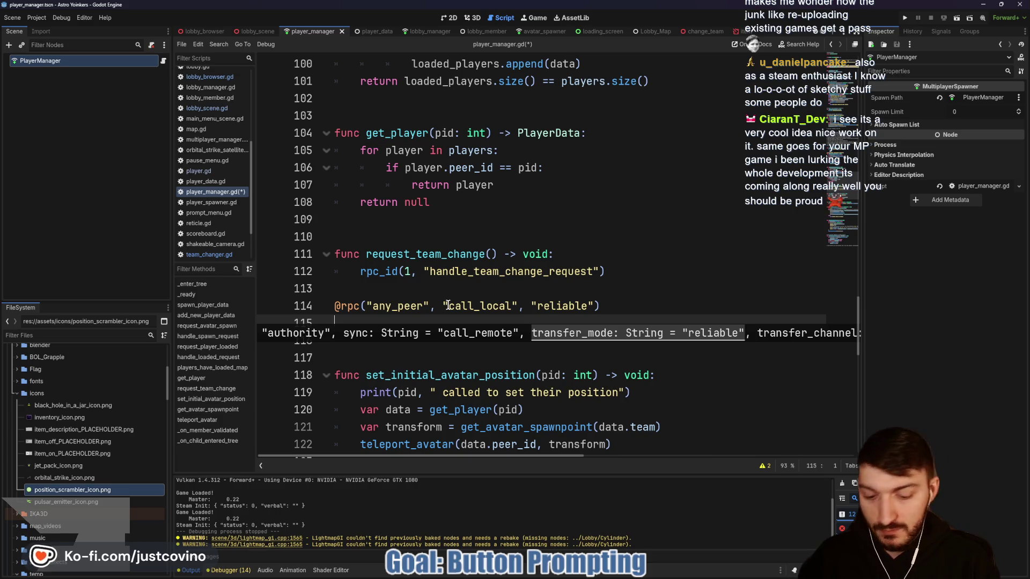
- Declare func handle_team_change_request() -> void: below it and begin an "if !multiplayer.is" guard
type("func handle_t")
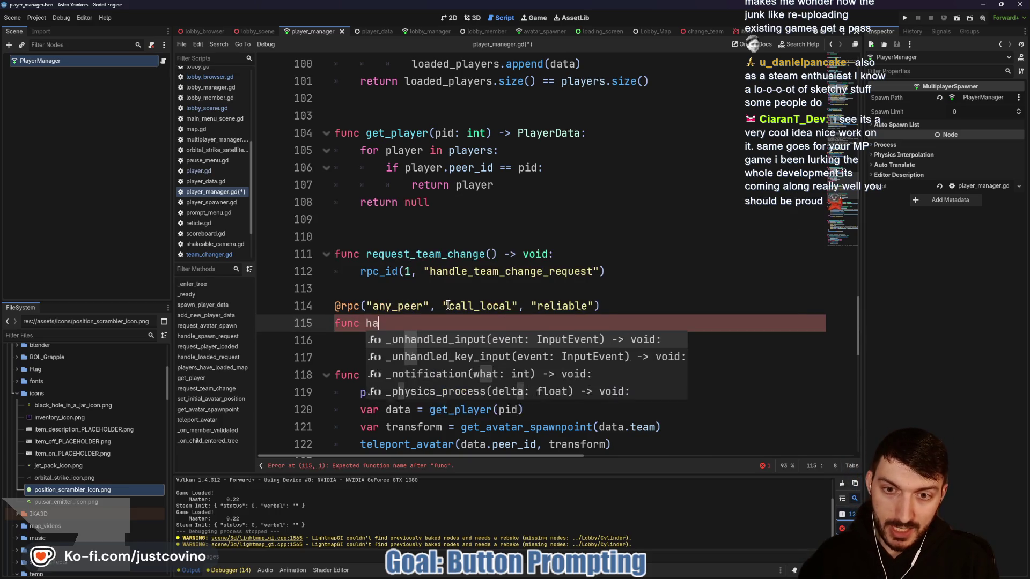
type("eam_change_req")
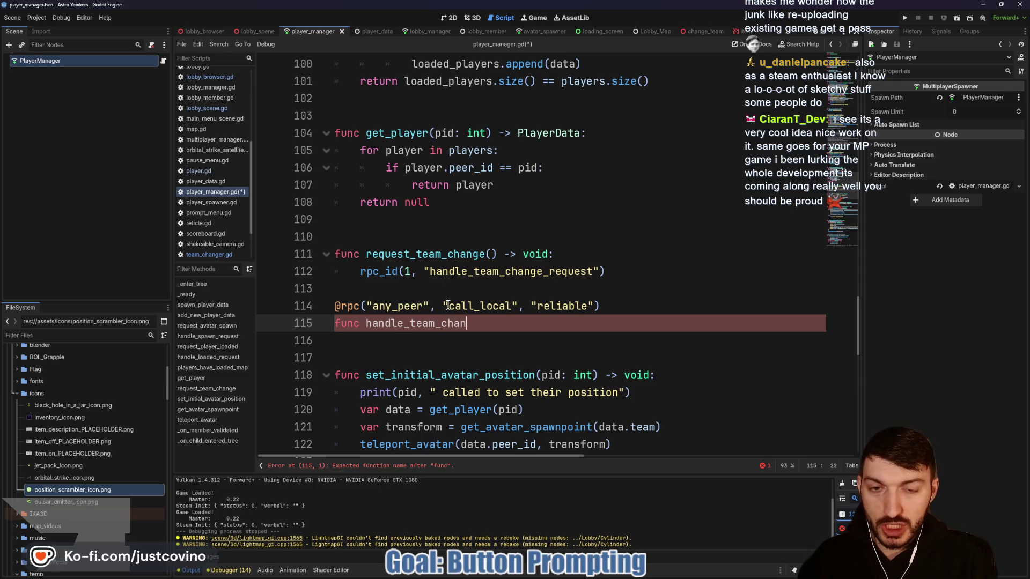
type("uest() -> v")
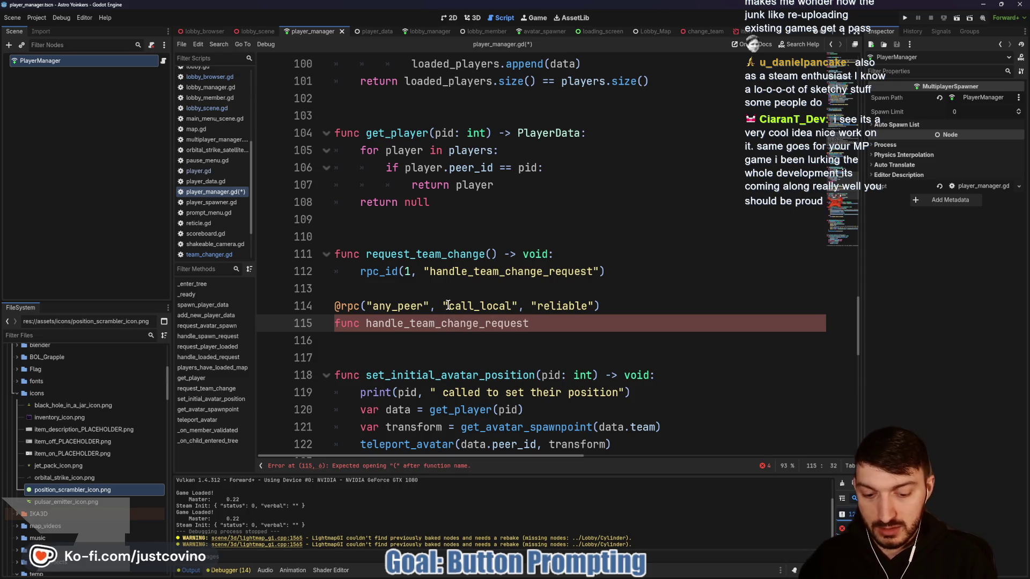
type("oid:")
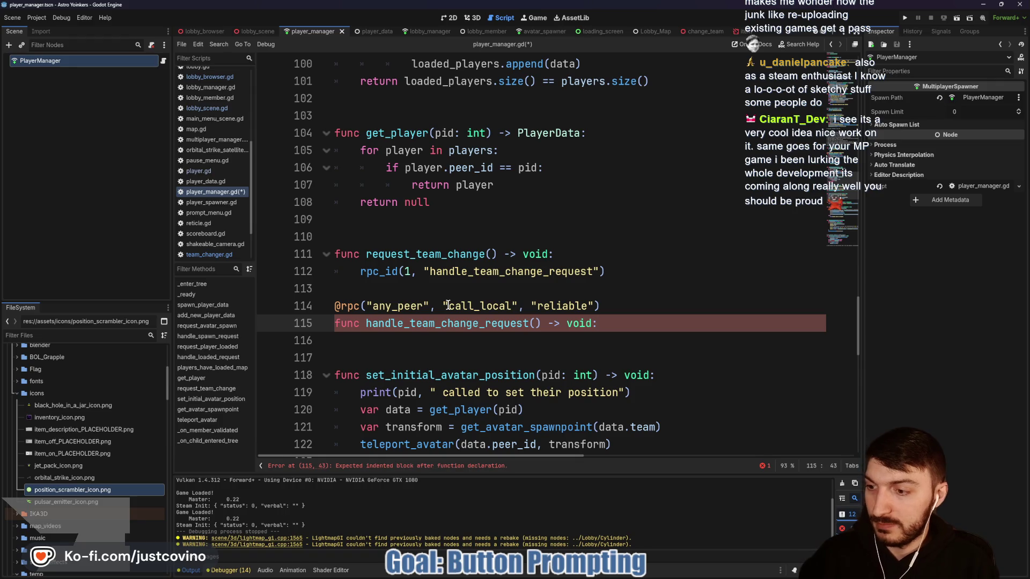
key("Return")
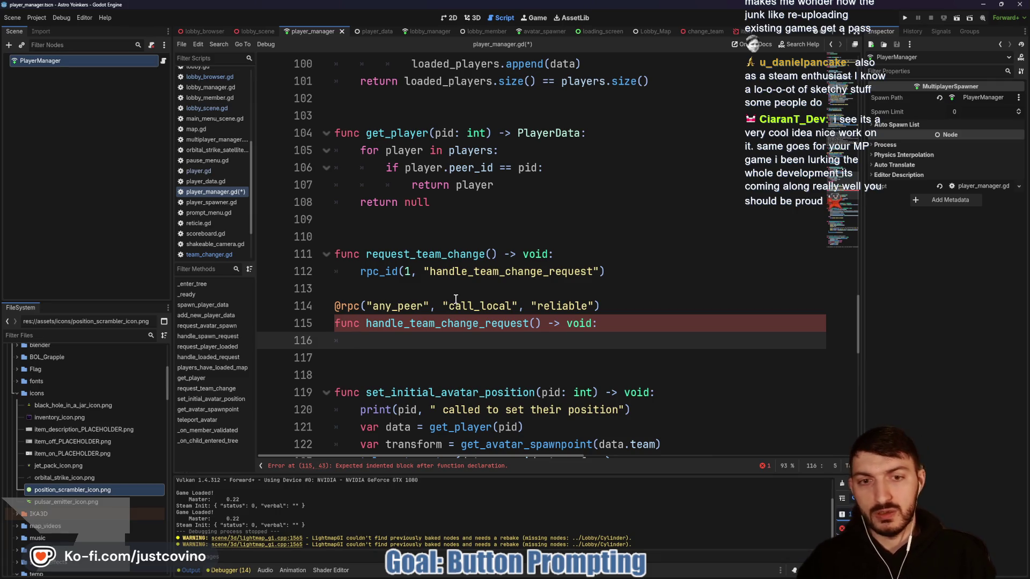
scroll(536, 295, "up", 7)
scroll(536, 295, "down", 8)
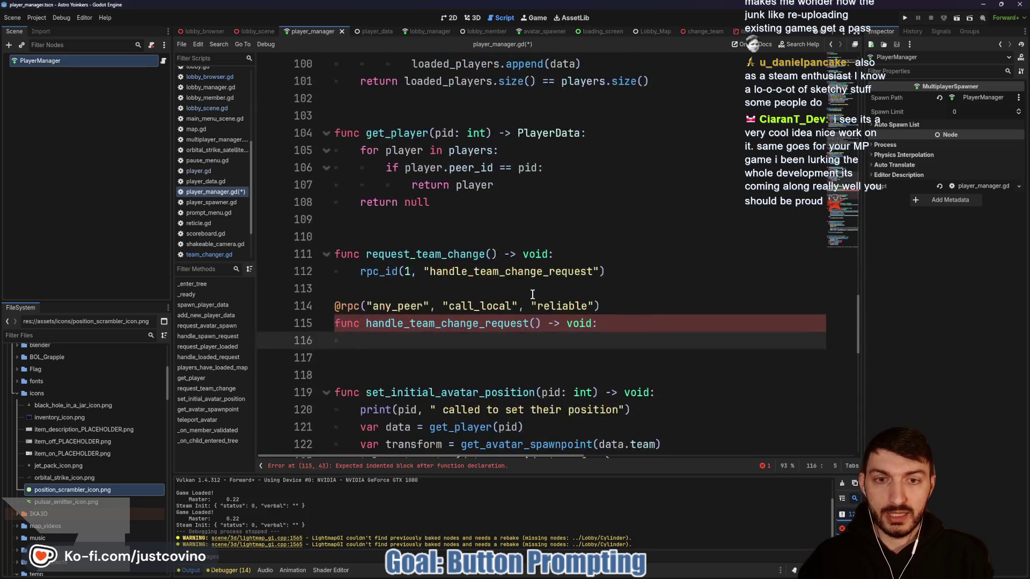
key("BackSpace")
type("if !multi")
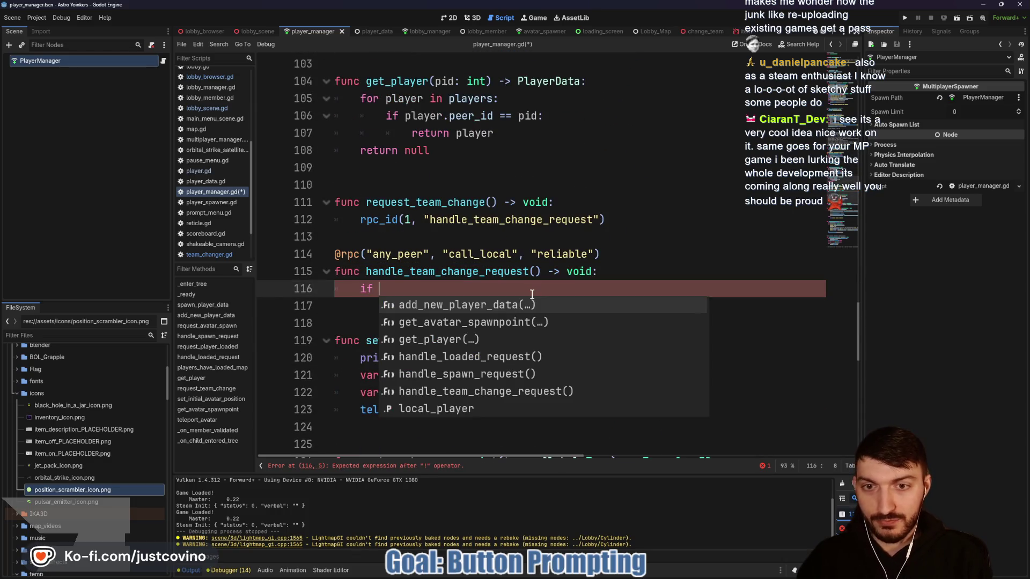
type("player.is_server(): retur")
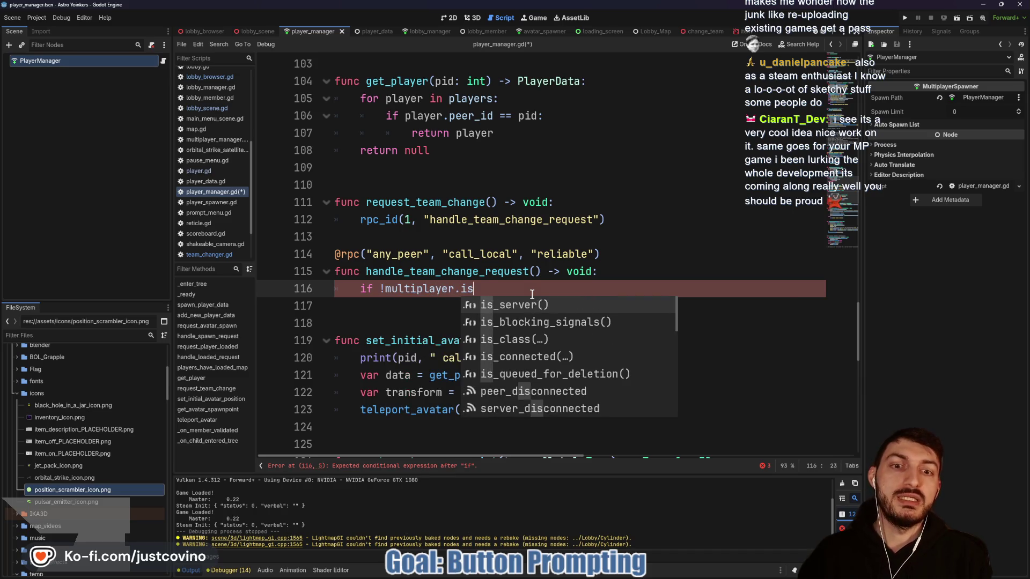
- Add the is_server() return guard, get pid from get_remote_sender_id(), and fall back to pid = 1
key("Return")
type("retur")
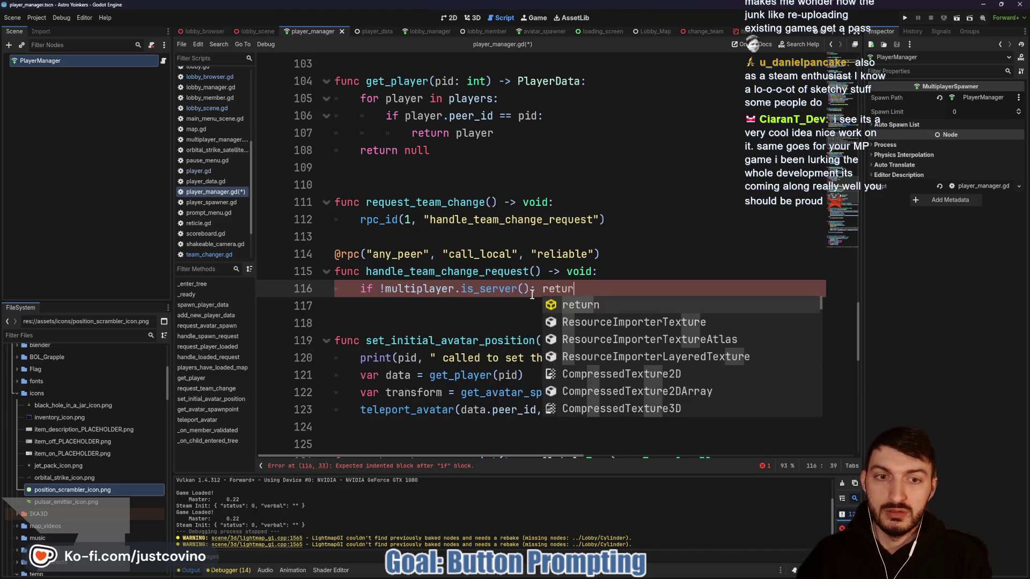
key("Return")
key("Return")
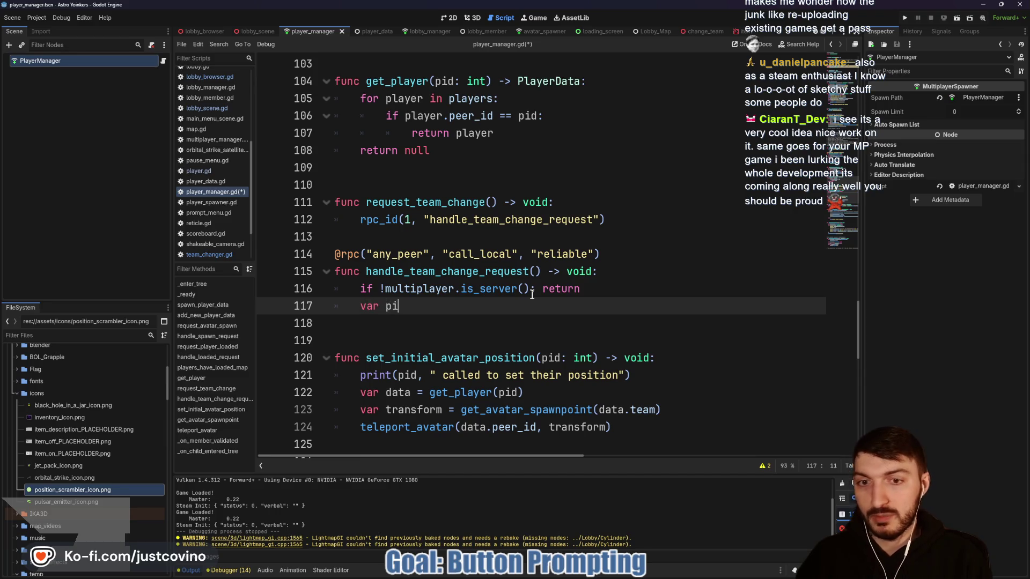
type("= ")
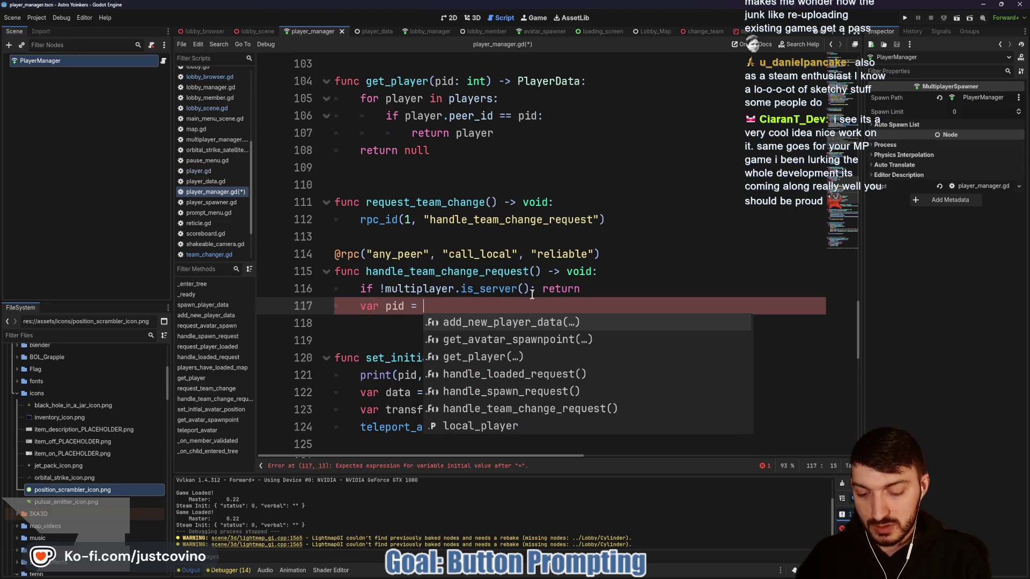
type("multiplayer")
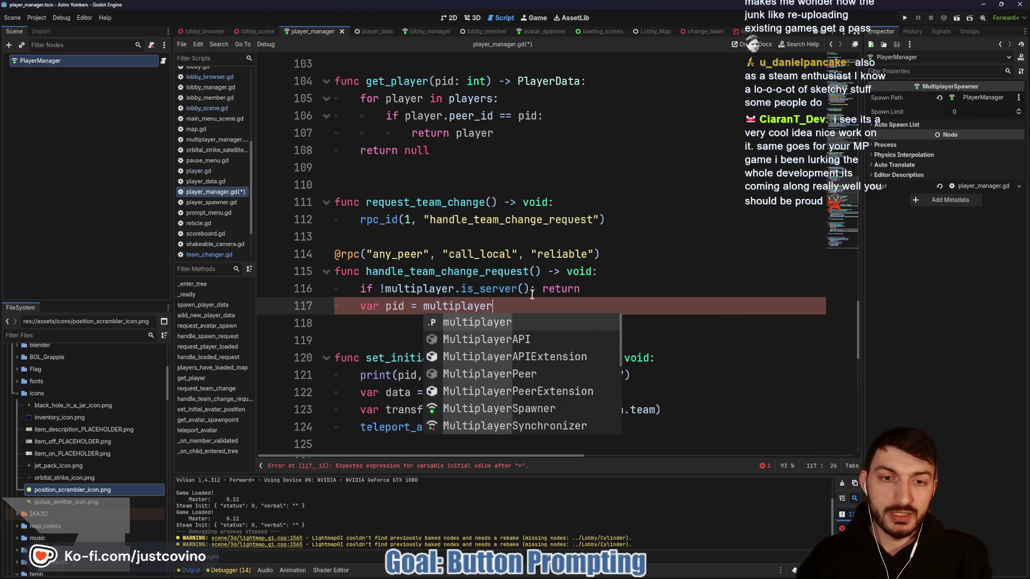
type(".get_rem")
key("Return")
key("Return")
type("if pid == 0:")
key("Return")
type("pid = 1")
key("Return")
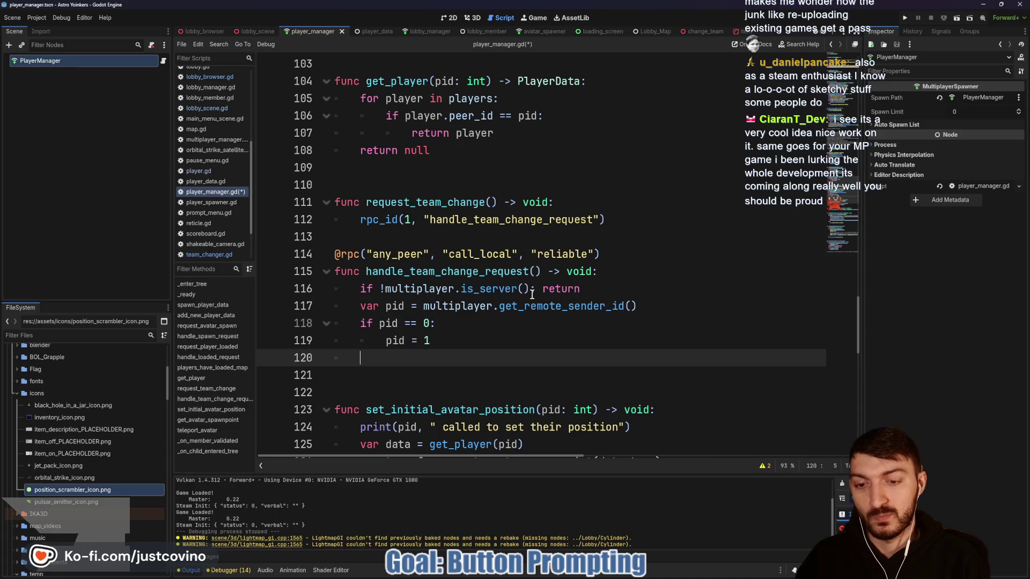
- Store get_player(pid) in var data and start the next line with data.team
type("get_pl")
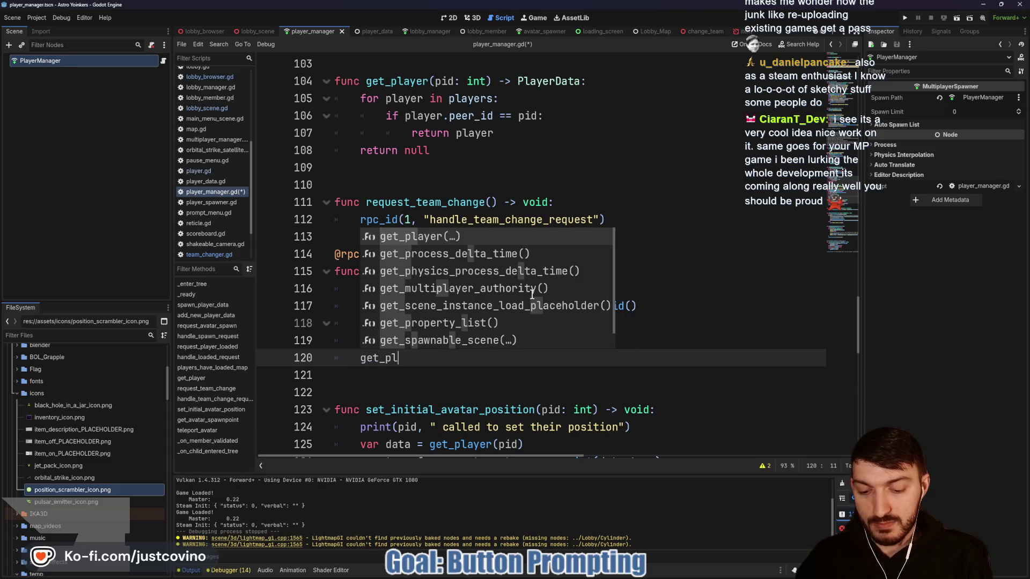
key("Return")
type("pid")
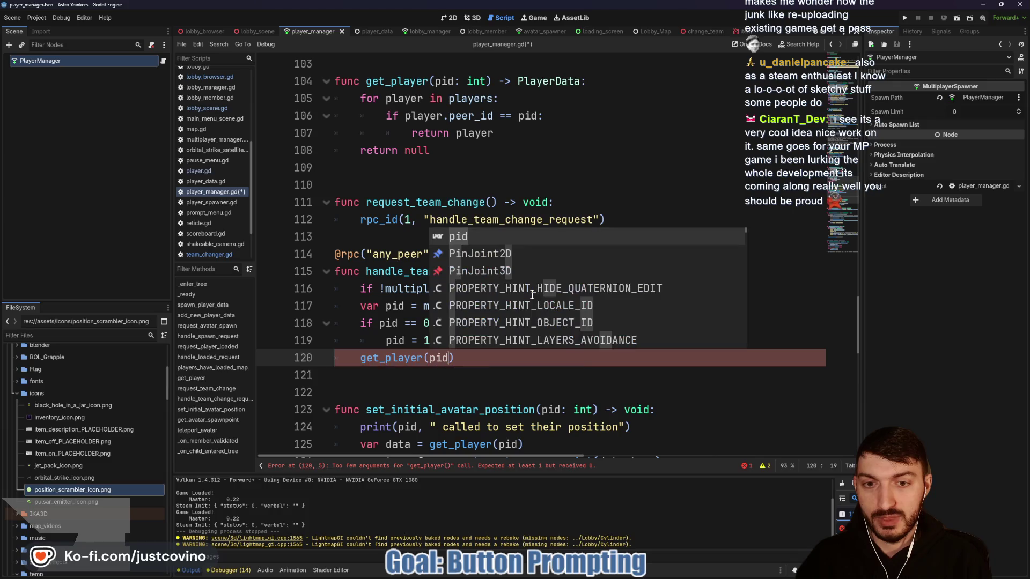
key("Left")
key("Left")
key("Left")
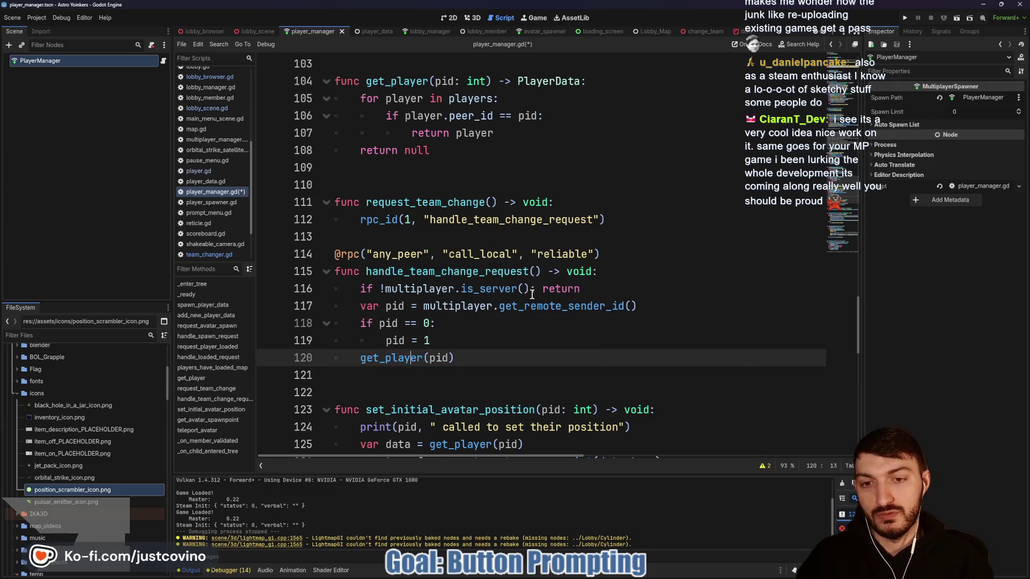
type("var data =")
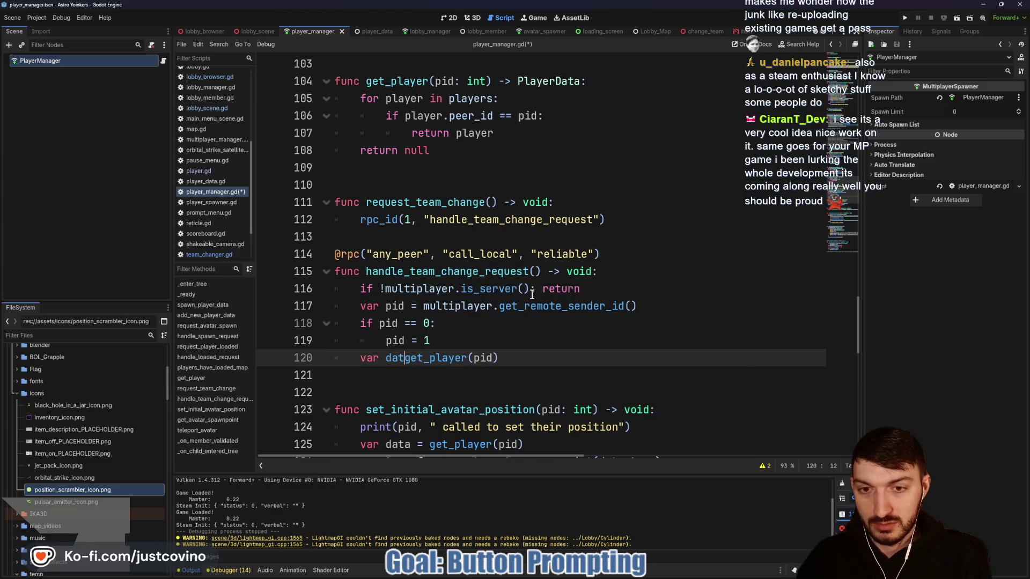
left_click(560, 359)
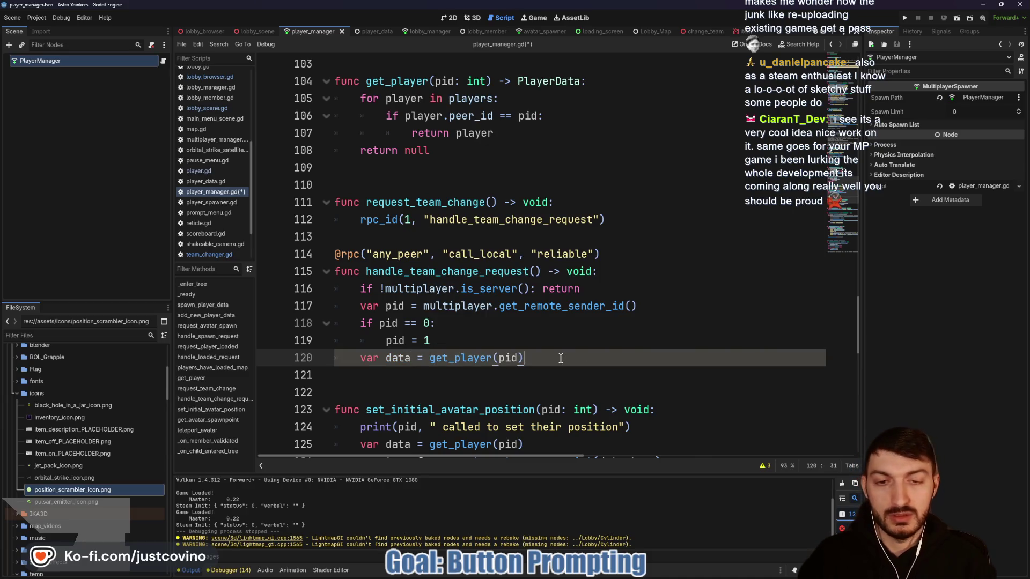
key("Return")
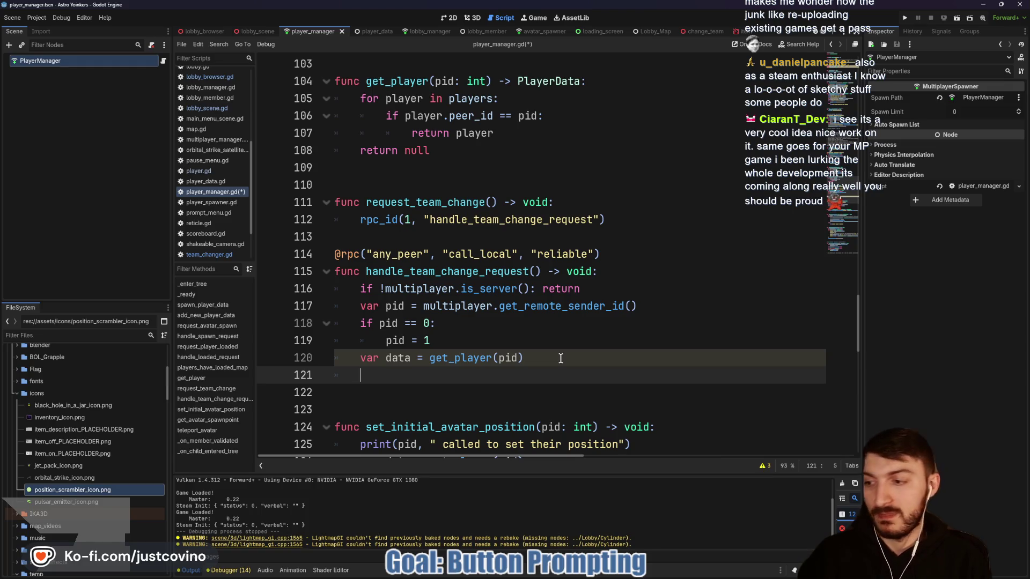
type("data")
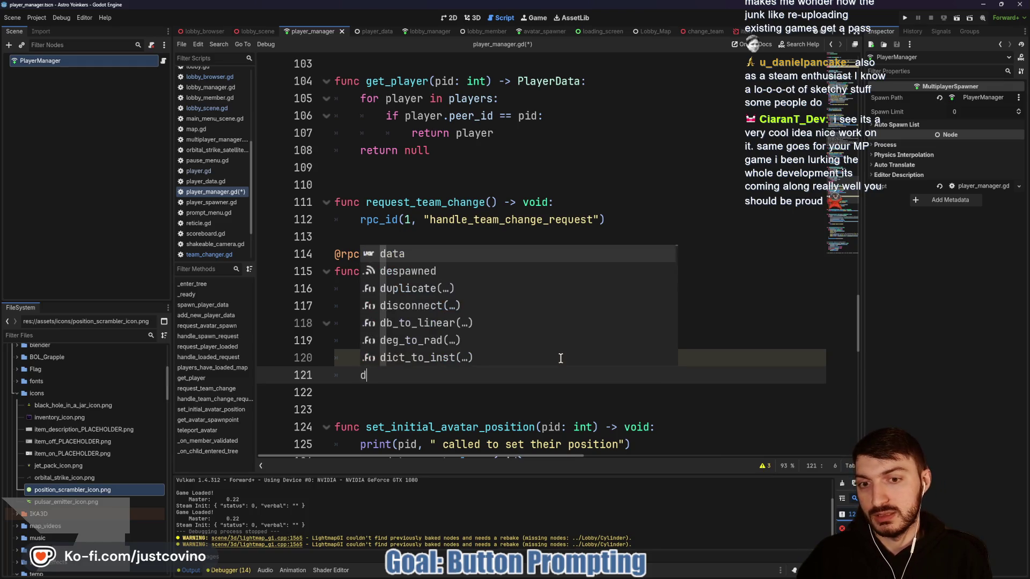
type(".team(")
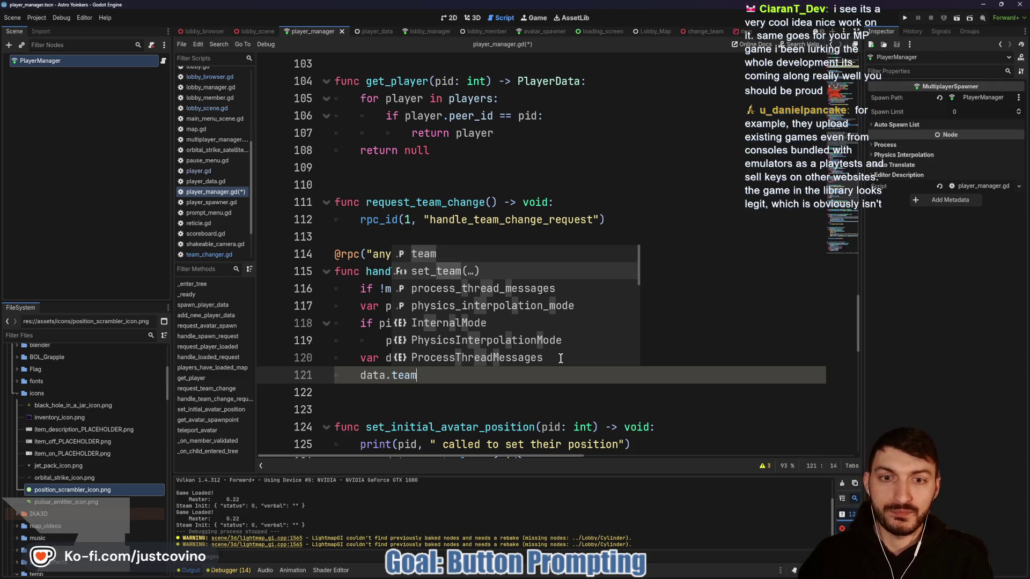
- Complete data.set_team(Global.Team.RED if data.team == Global.Team.BLUE else Global.Team.BLUE)
key("Return")
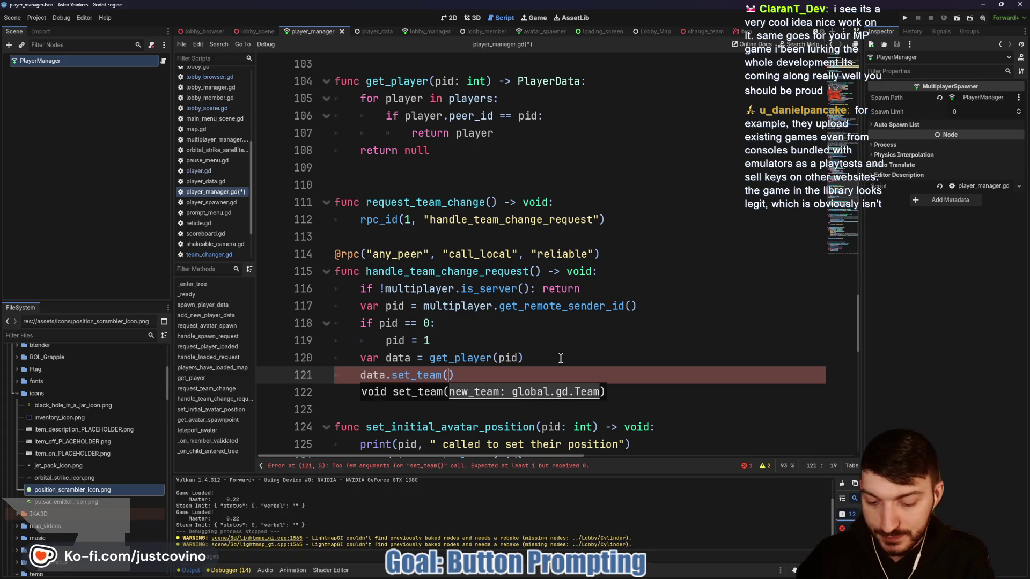
key("ctrl+space")
key("Escape")
type("Global.")
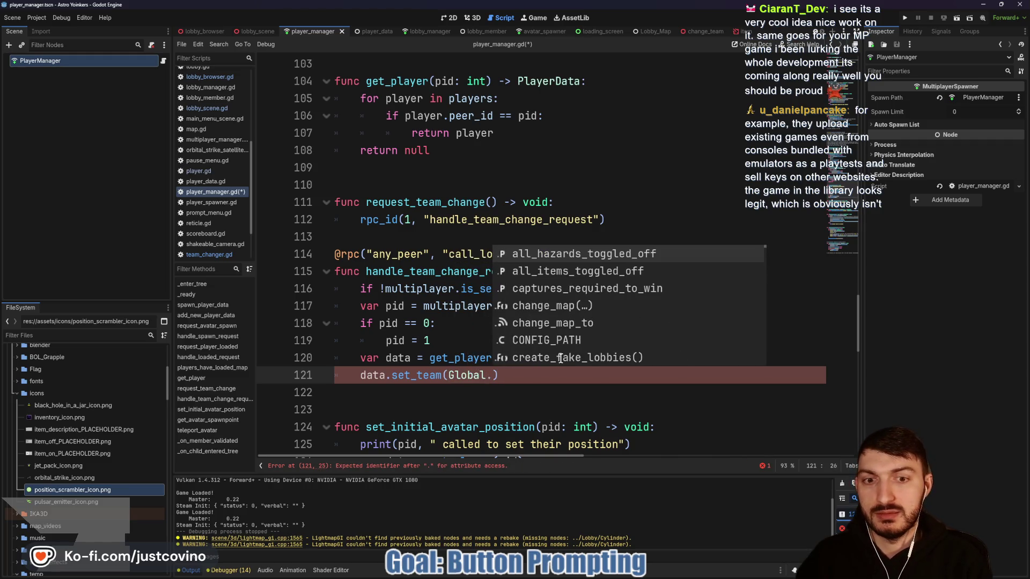
type("Team.R")
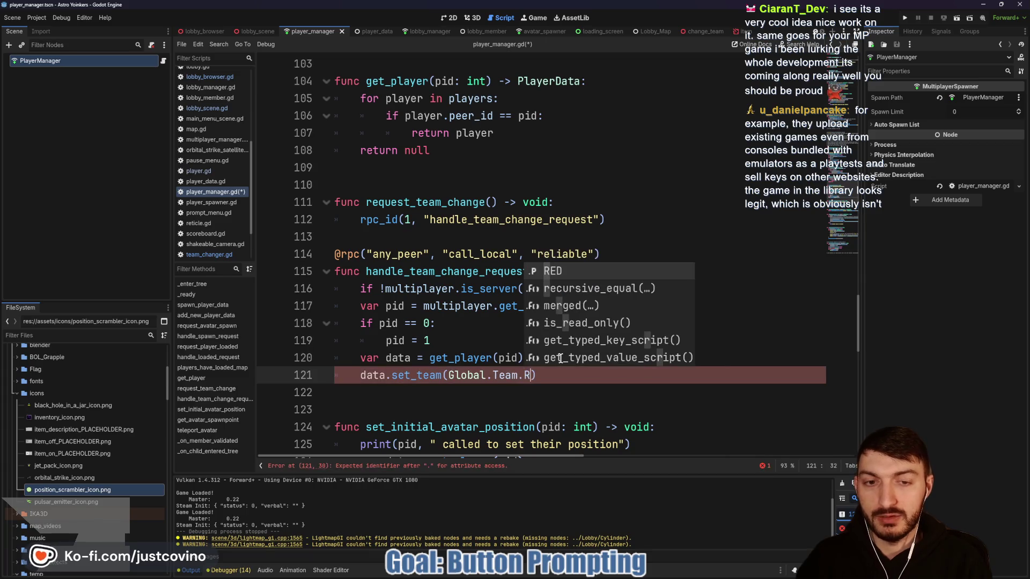
type("ED if")
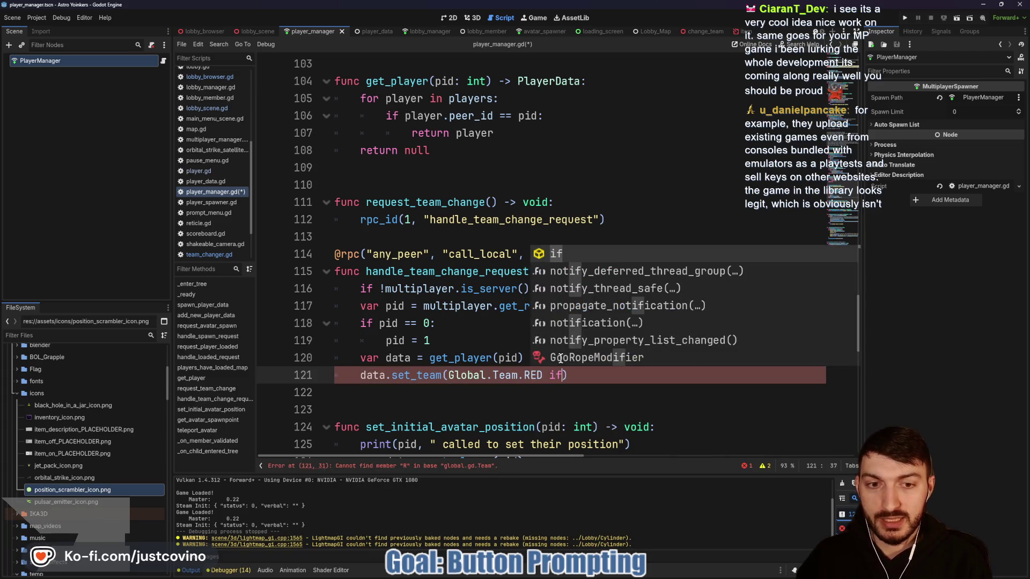
type(" data.team == ")
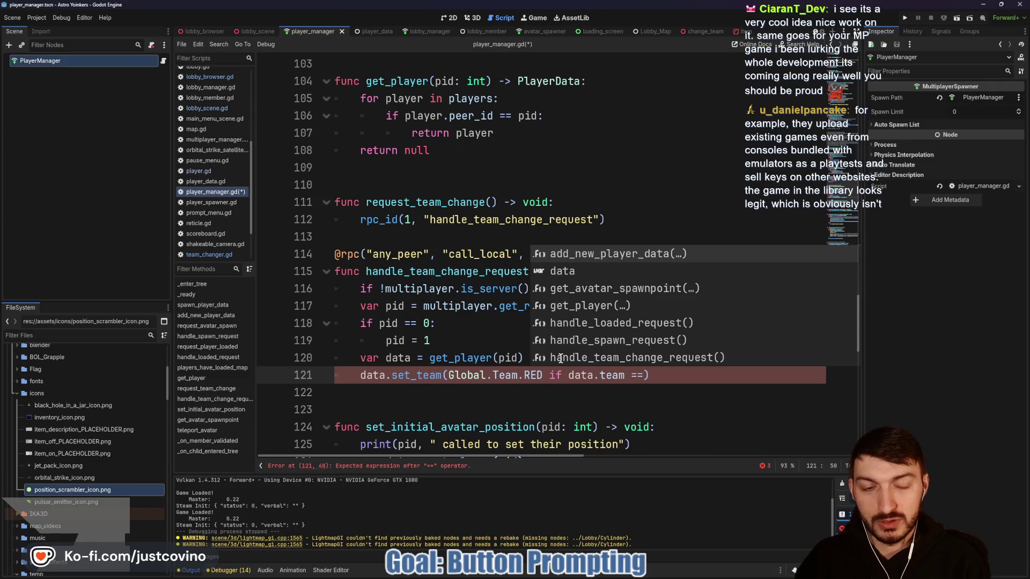
type("Global.Team")
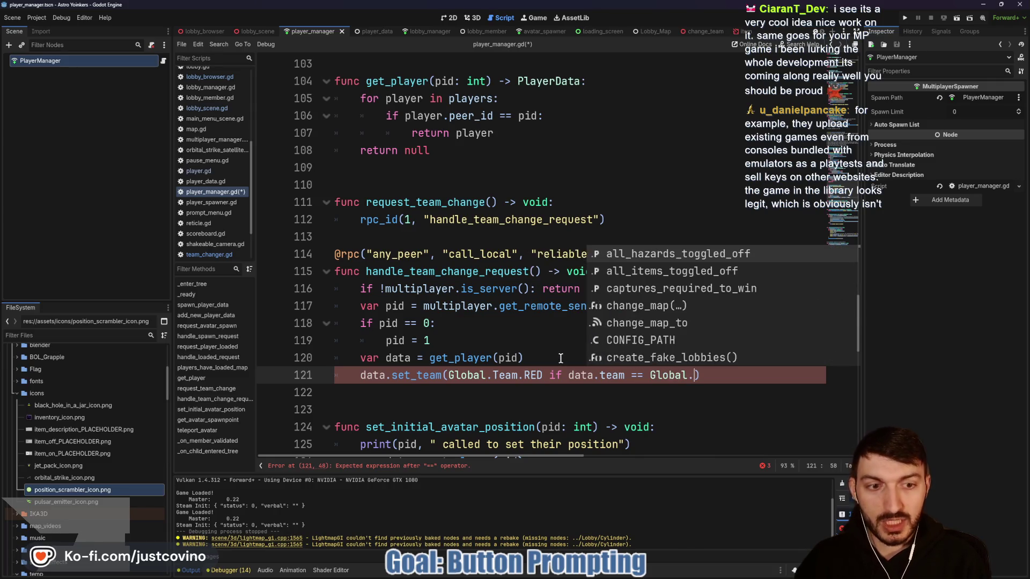
type("B")
key("Return")
type("else Global")
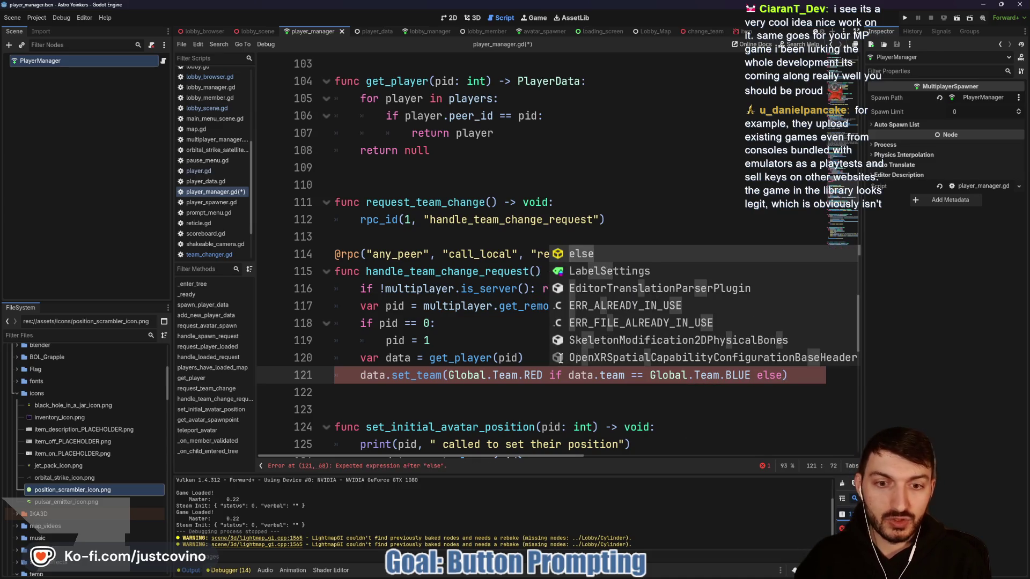
type(".Team.Blu")
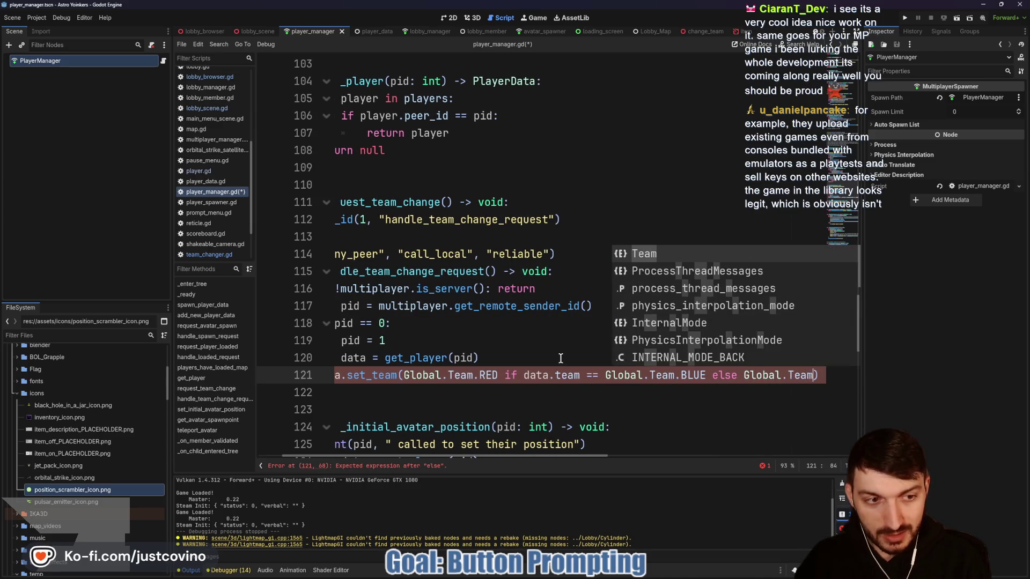
key("Return")
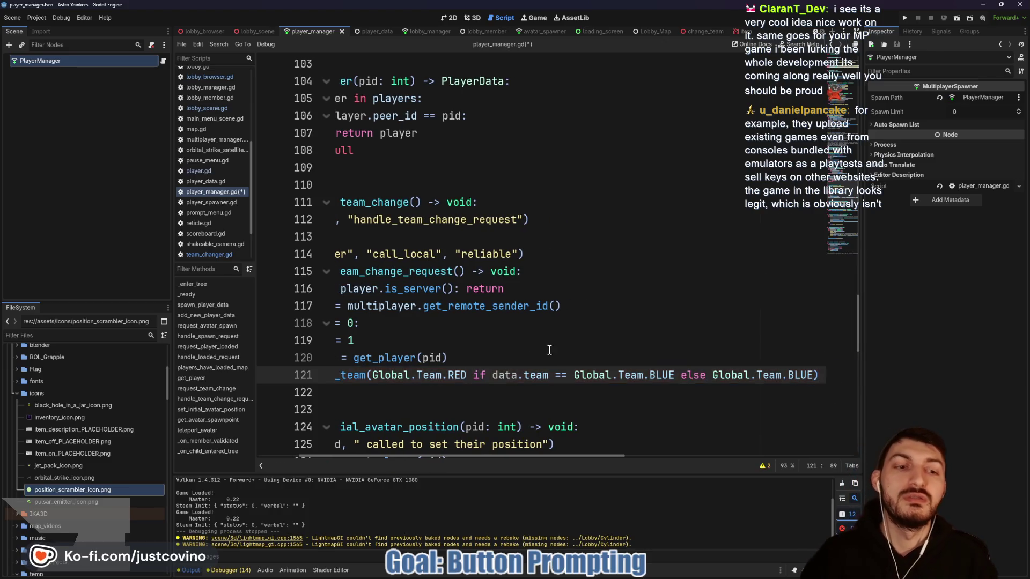
- Save player_manager.gd and place the caret on empty line 122
scroll(555, 349, "left", 3)
left_click(555, 349)
key("ctrl+s")
left_click(395, 397)
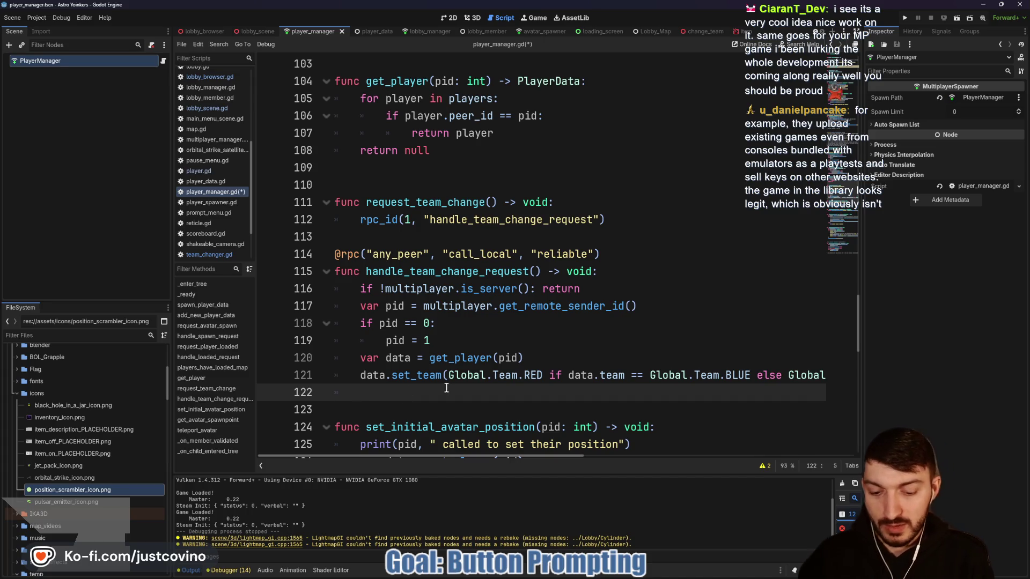
- Add print("New Team = ", data.team) on line 122, save, and add a blank line after it
type("rint(\"N")
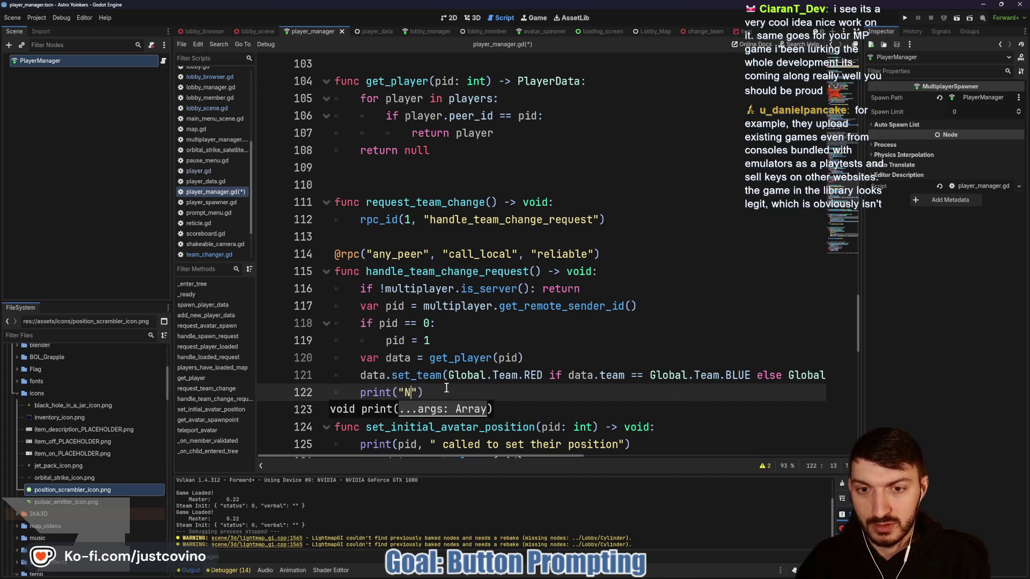
type("ew Team = ")
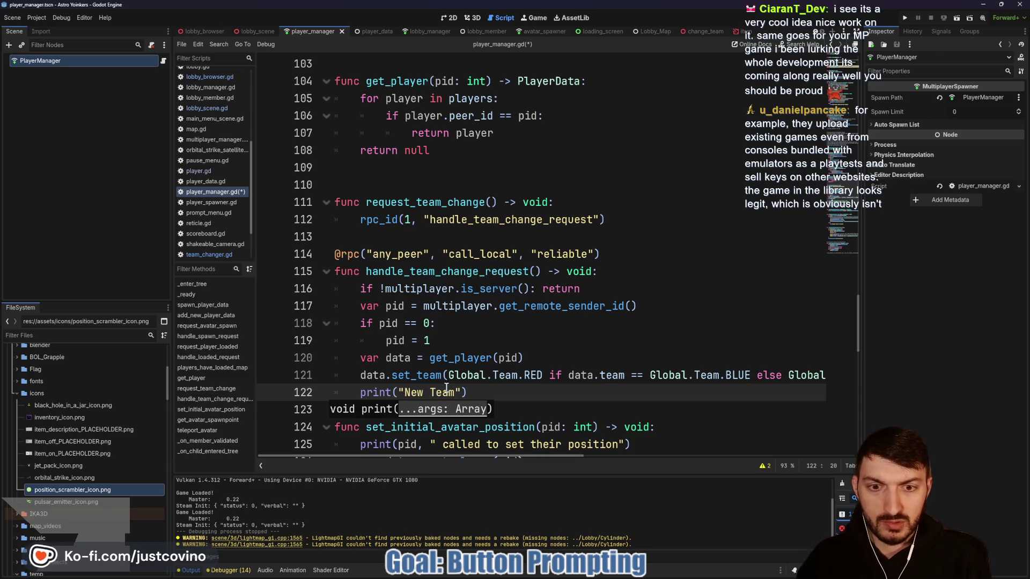
type("\", ")
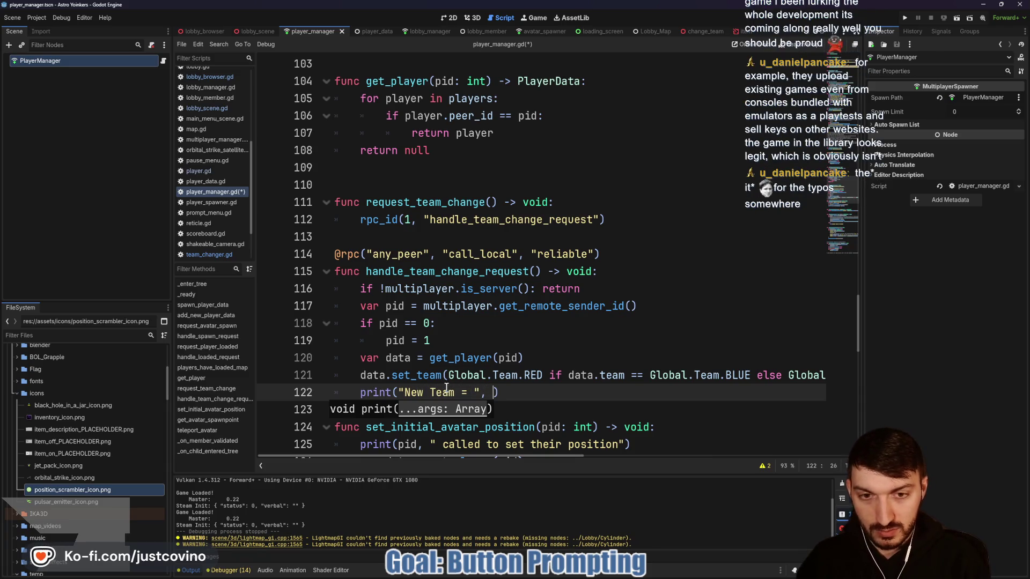
type("data.team")
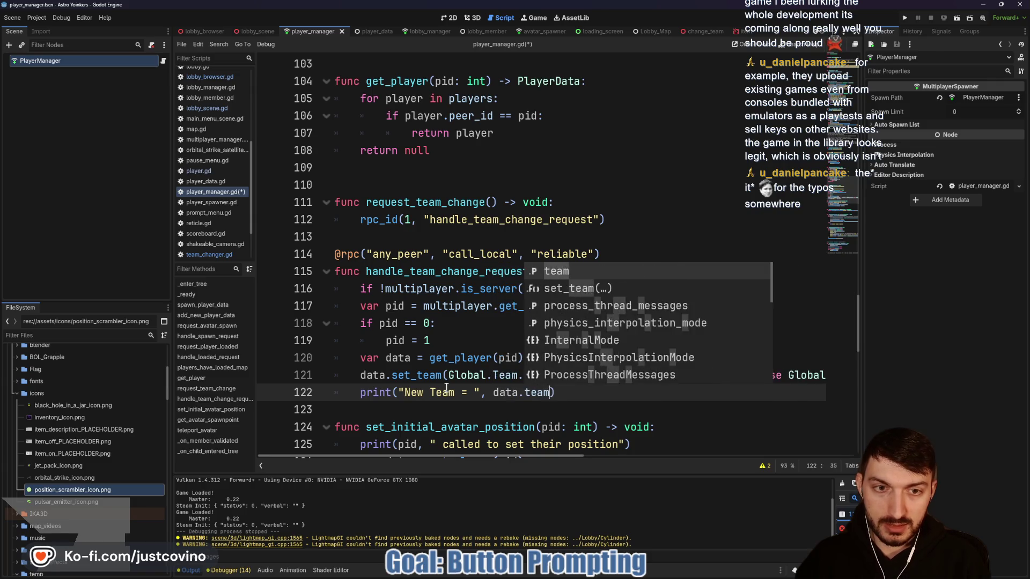
type(")")
key("ctrl+s")
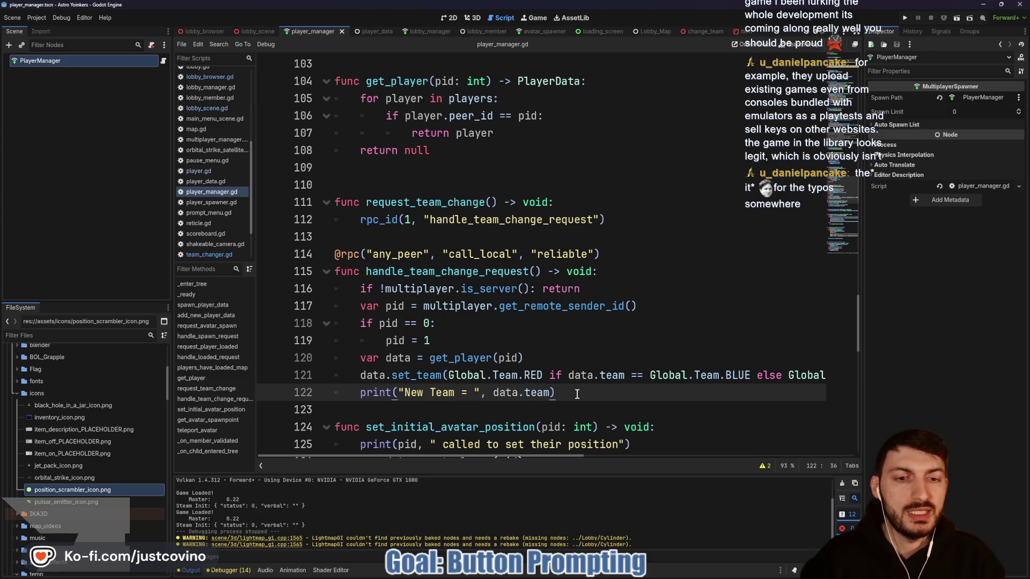
left_click(474, 411)
key("Return")
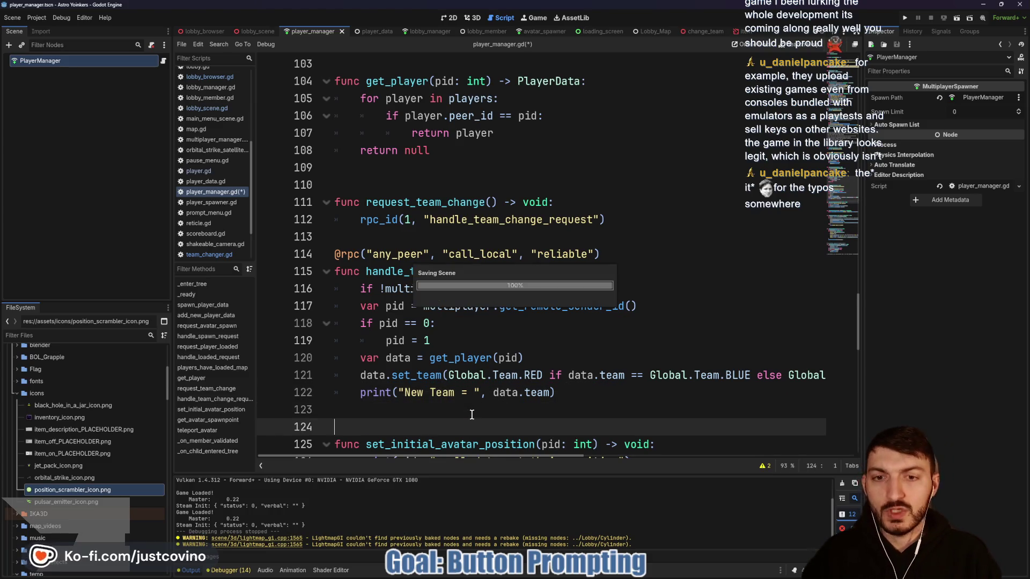
left_click(436, 239)
key("Return")
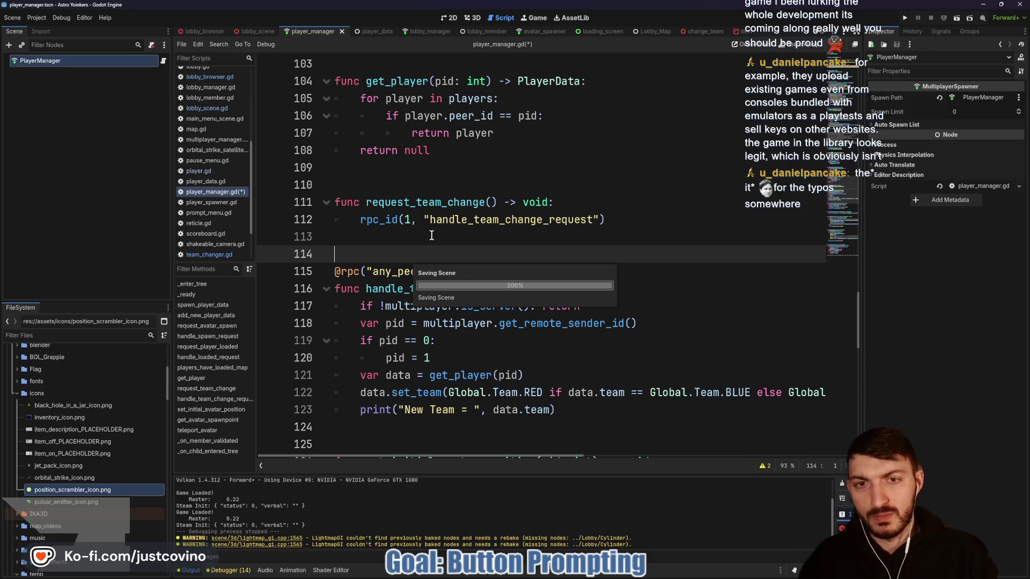
double_click(426, 202)
left_click(704, 32)
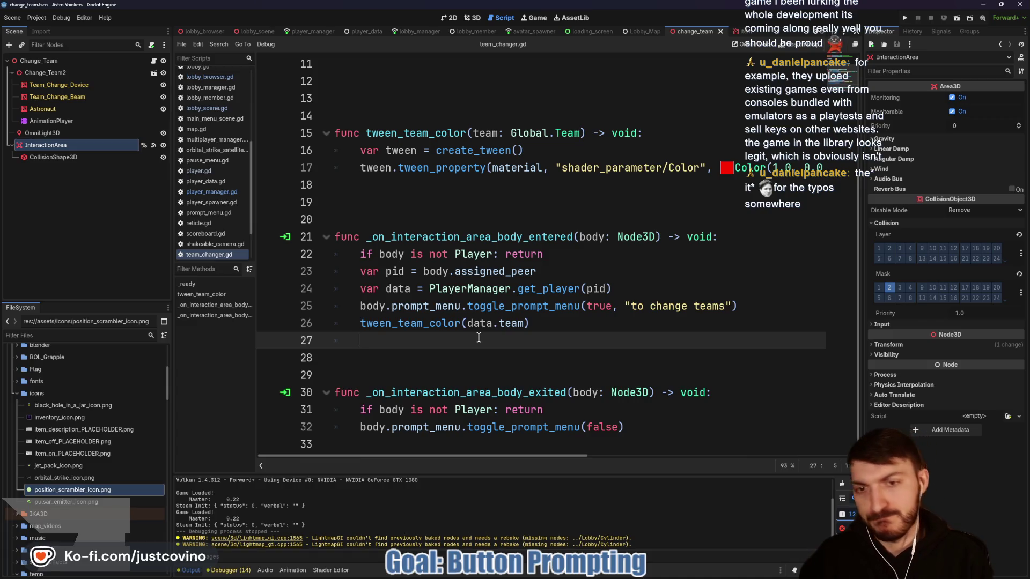
- Call PlayerManager.request_team_change() on interact in team_changer.gd, save, and launch two debug instances
type("if body.input")
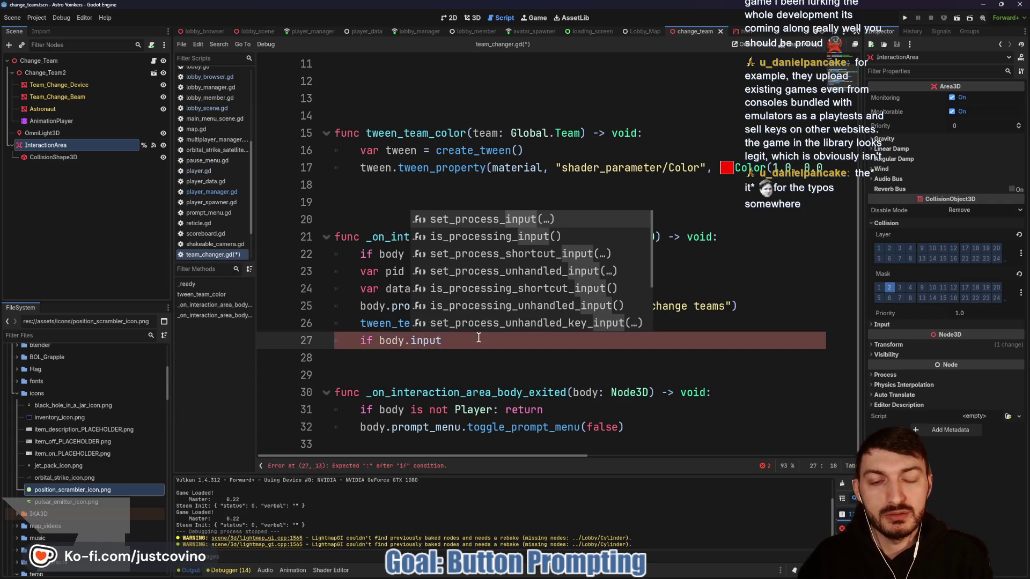
type("_control")
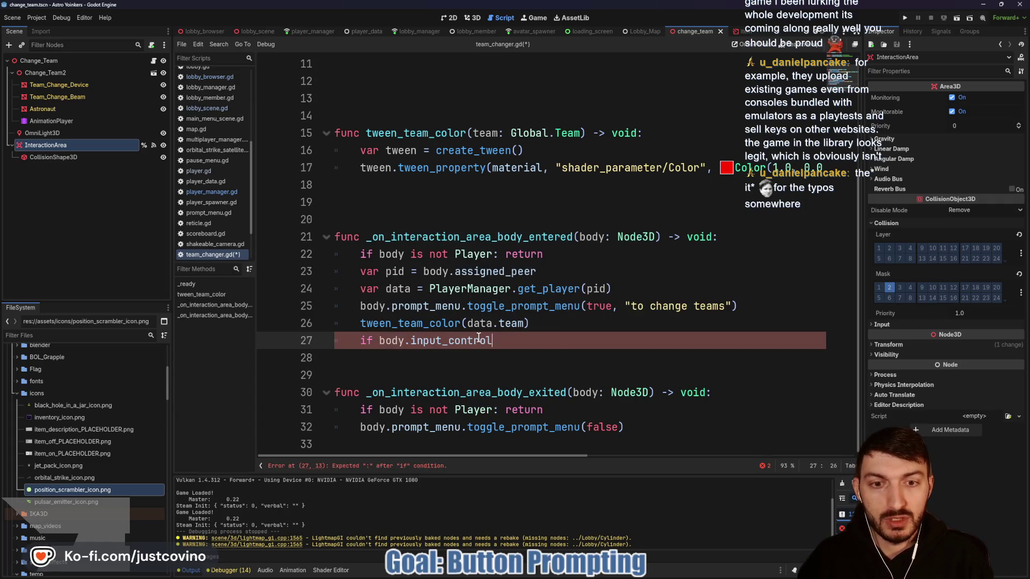
type("t:")
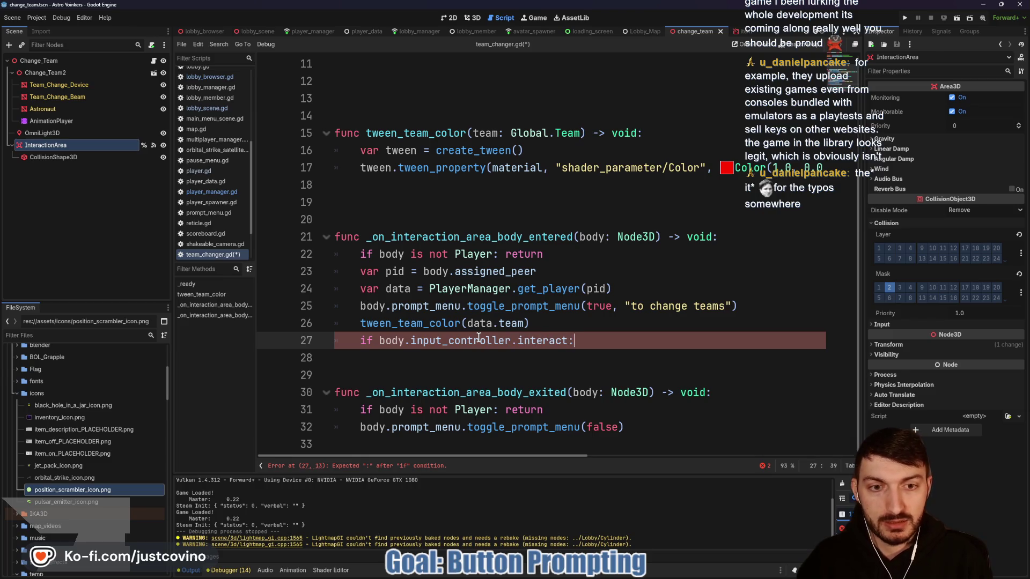
key("Return")
type("request_ready(")
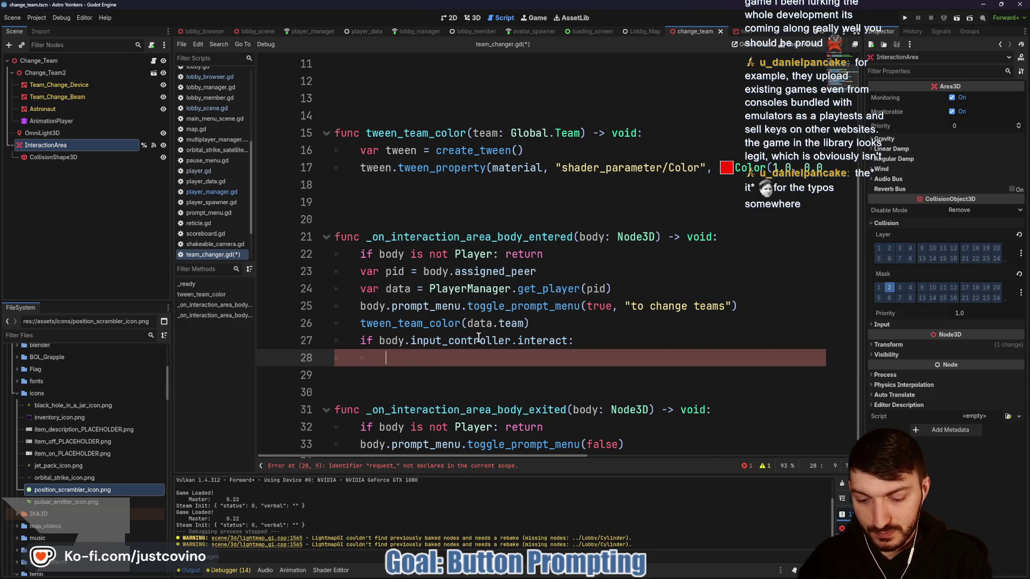
type("PlayerManager")
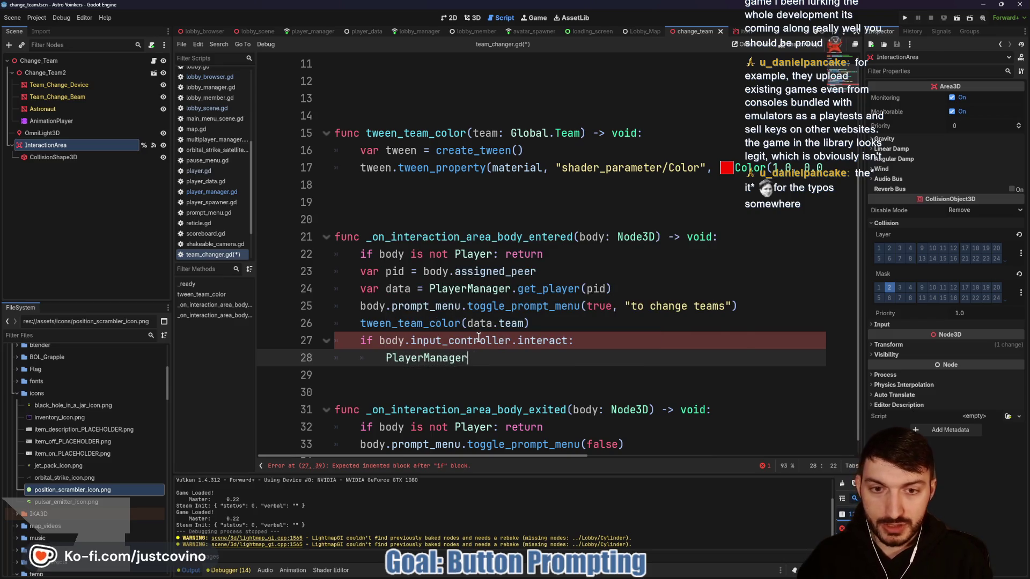
type(".req")
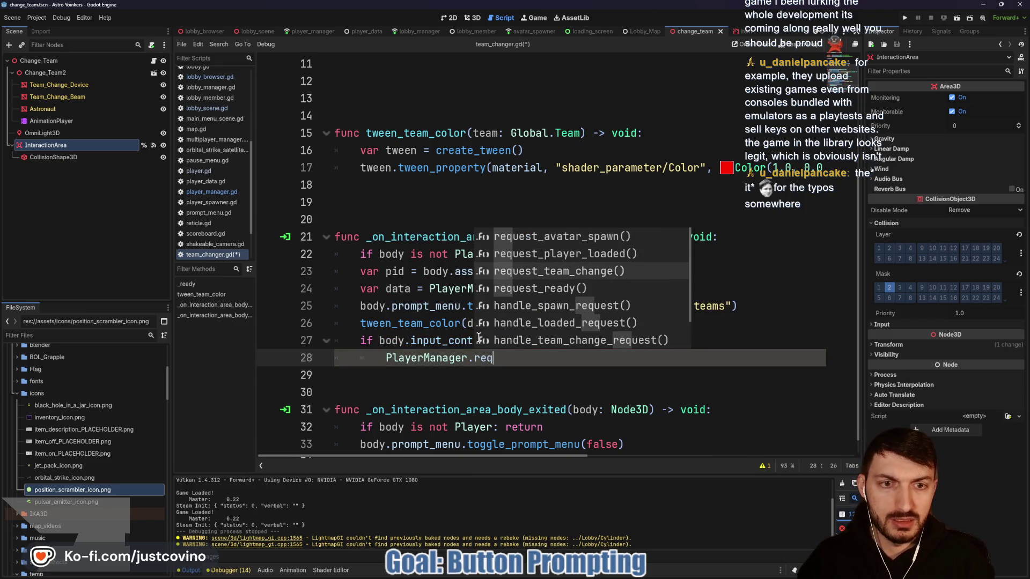
key("Return")
key("Return")
key("ctrl+s")
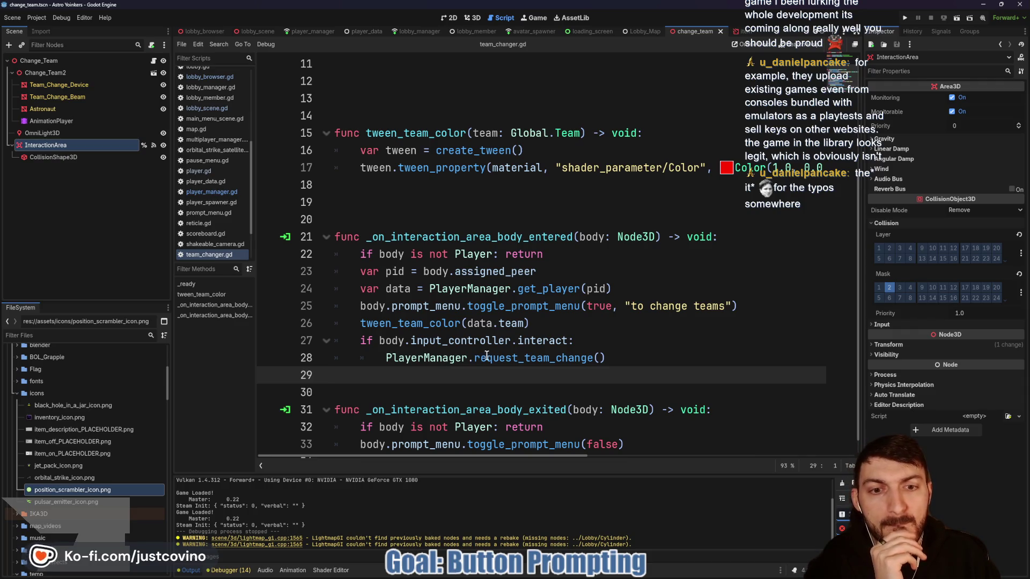
left_click(905, 19)
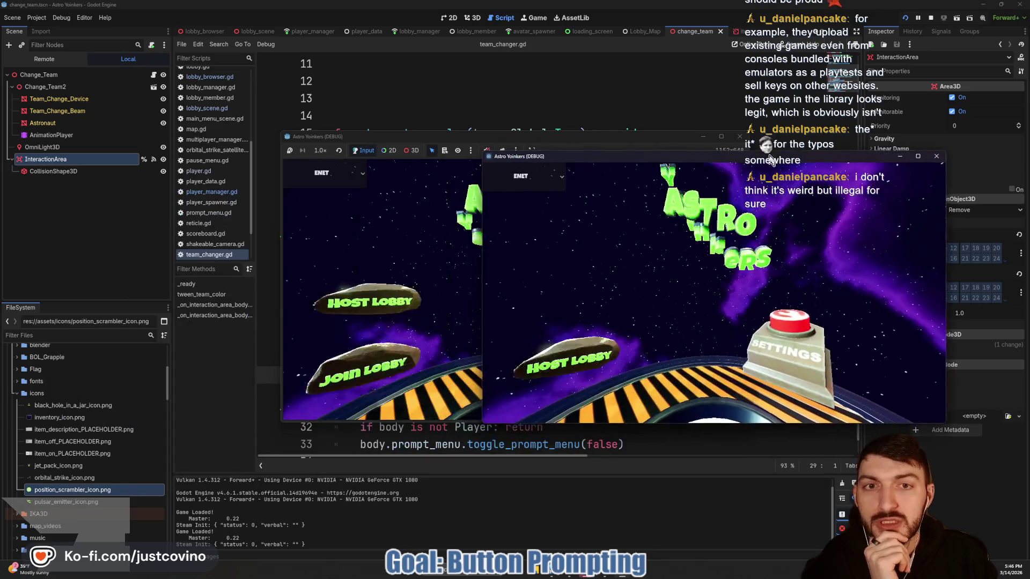
- Place the two game windows side by side and host a private lobby in the left one
left_click_drag(618, 140, 358, 160)
left_click_drag(638, 159, 681, 158)
left_click_drag(385, 161, 402, 156)
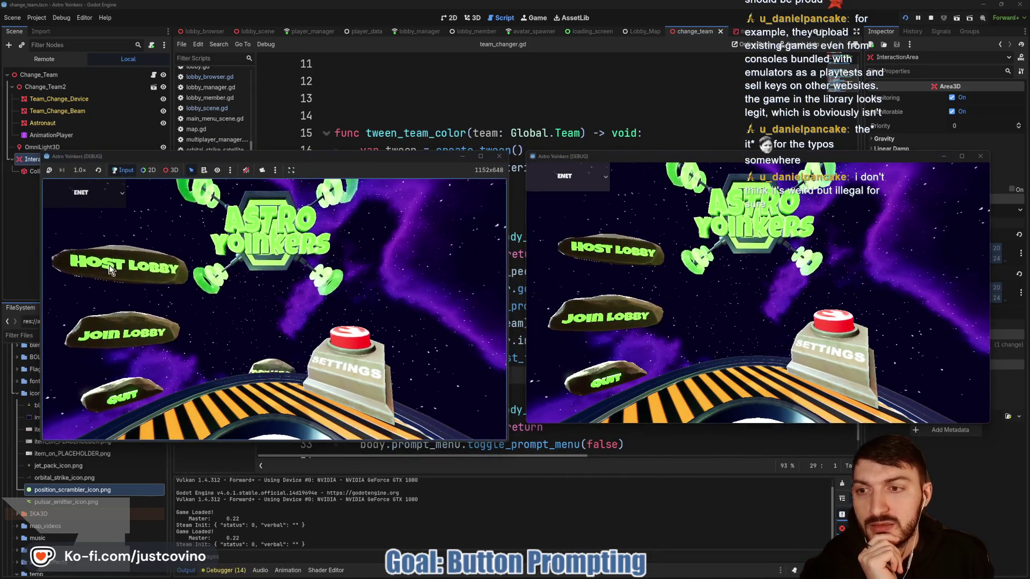
left_click(127, 266)
left_click(259, 276)
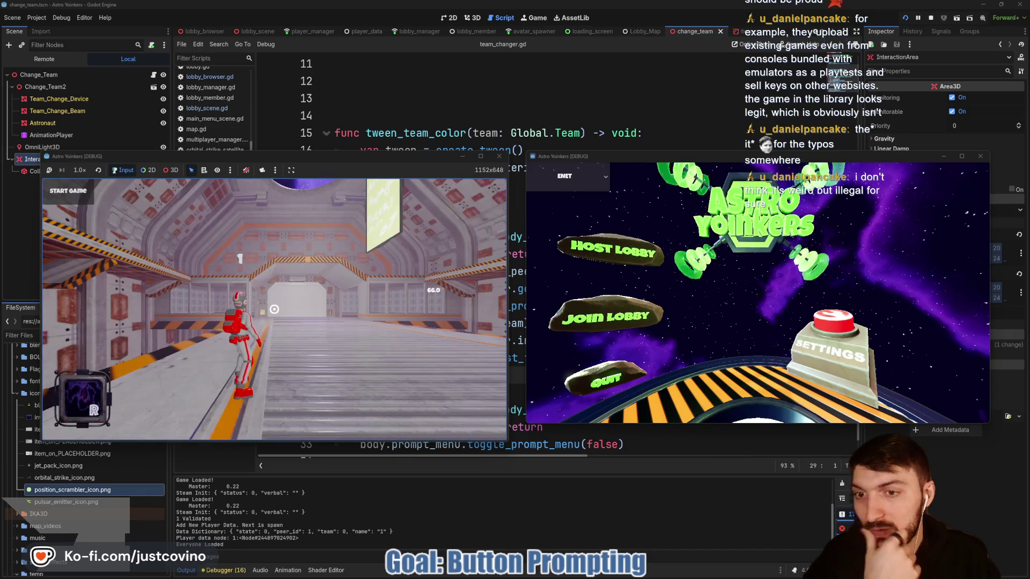
- Walk the astronaut onto the team-change pad to show its prompt, back away, then stop the game
key("w")
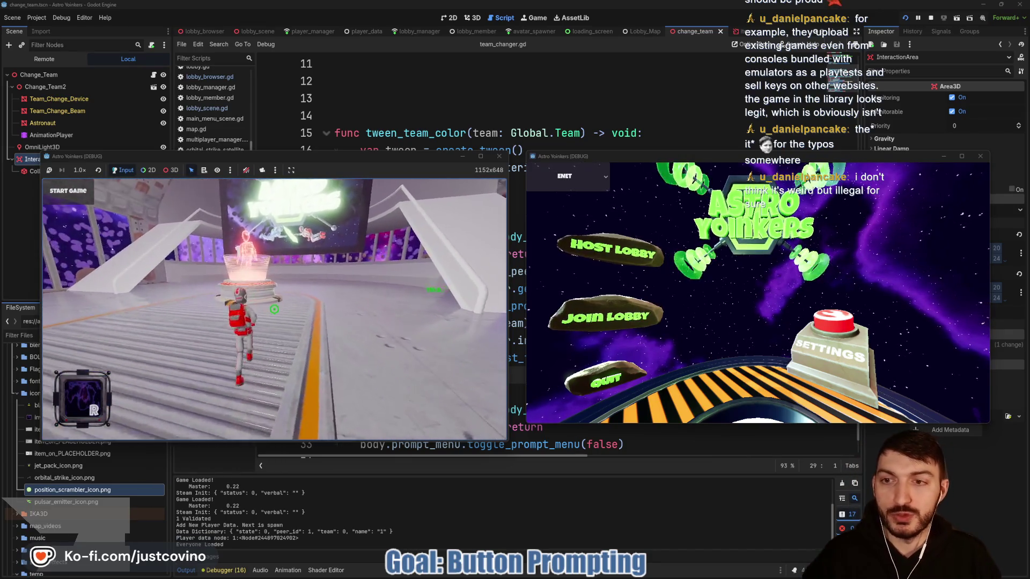
key("w")
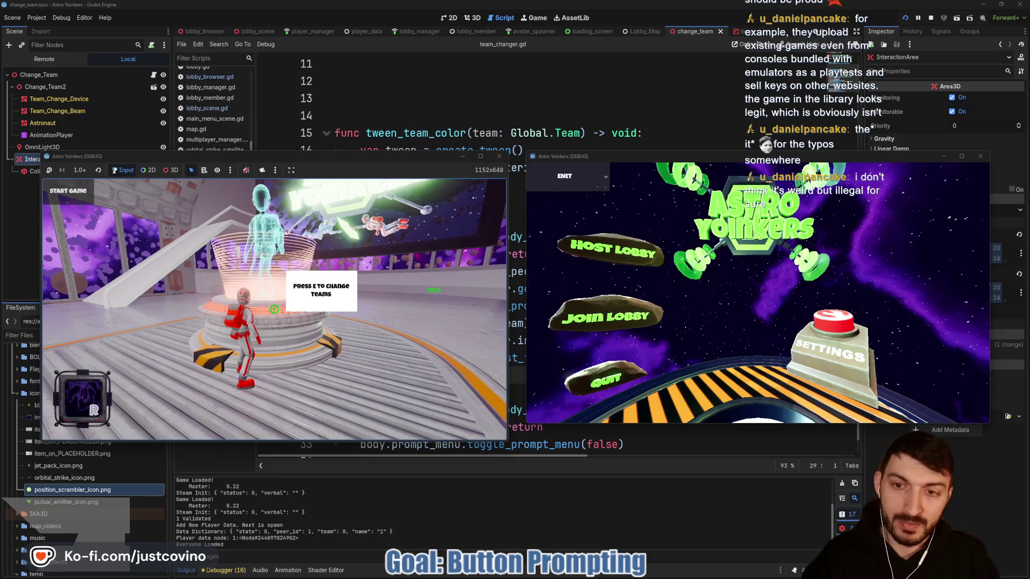
key("w")
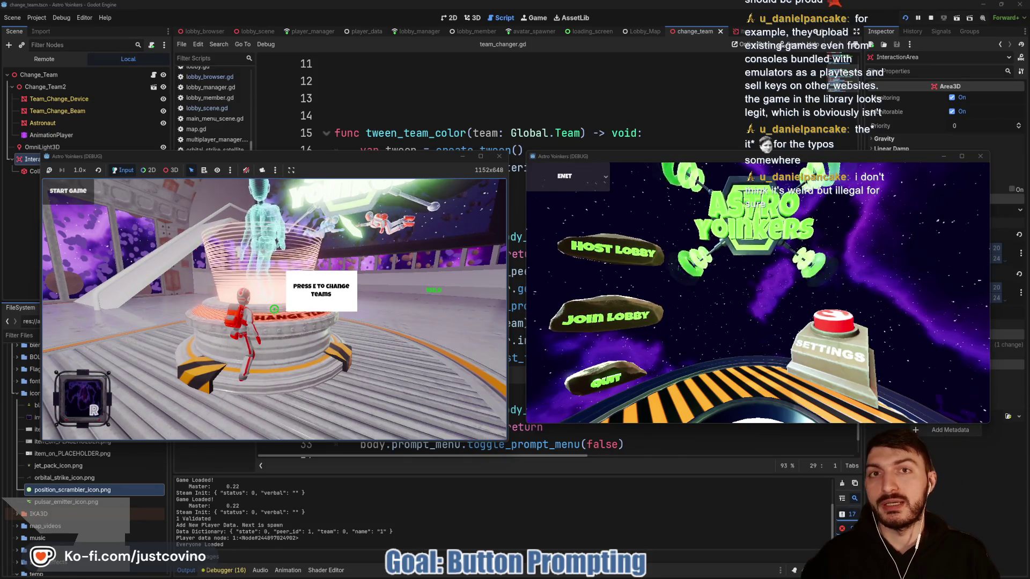
key("s")
key("s")
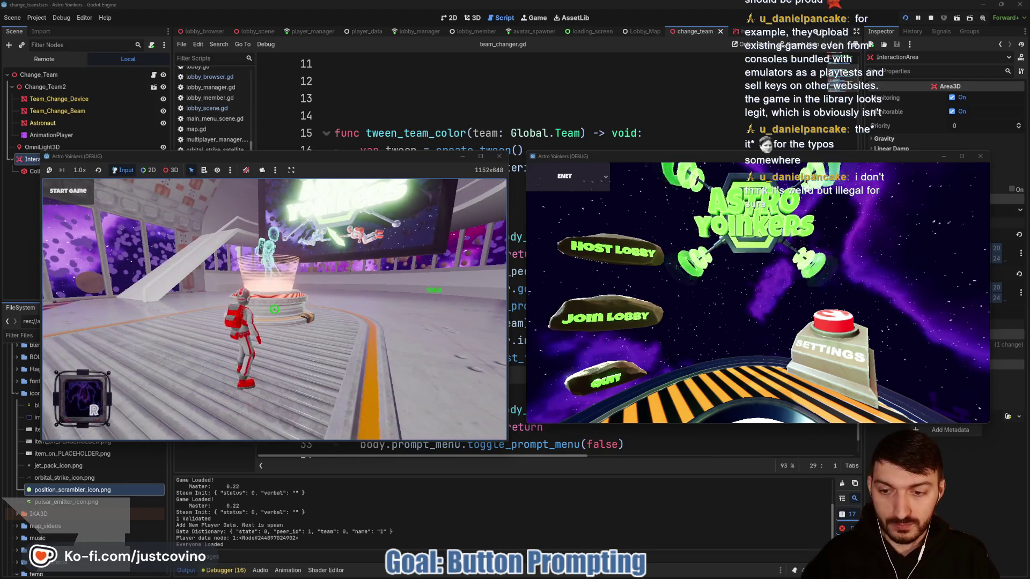
key("F8")
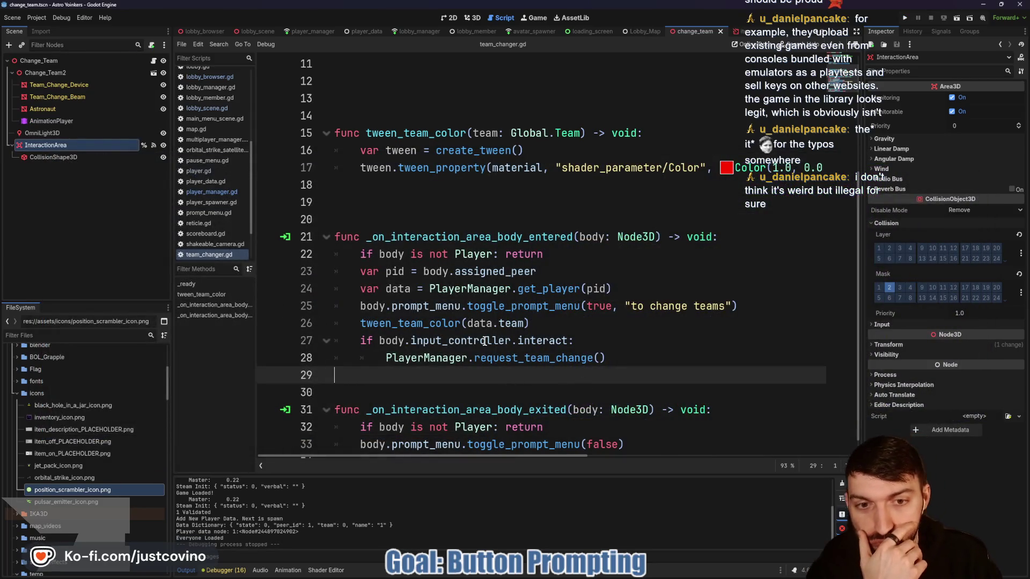
- Delete lines 27–28, the interact check and its PlayerManager.request_team_change() call, from team_changer.gd
left_click(485, 341)
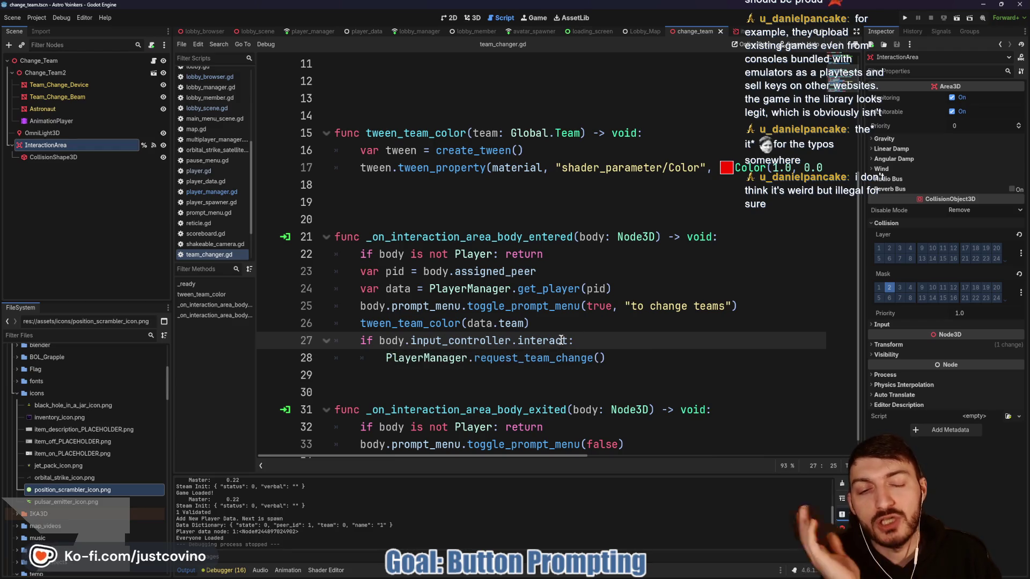
left_click_drag(634, 357, 306, 347)
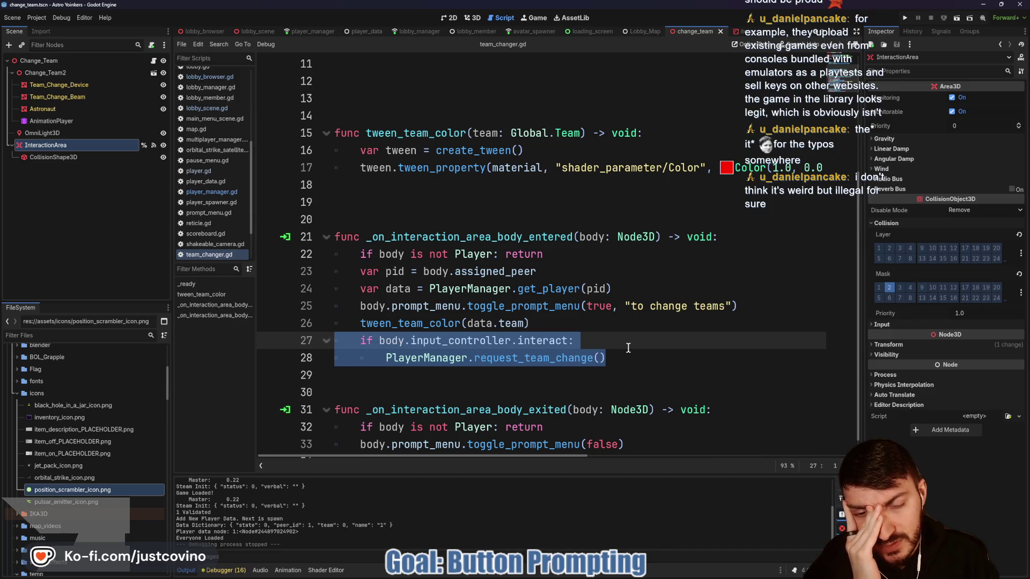
key("BackSpace")
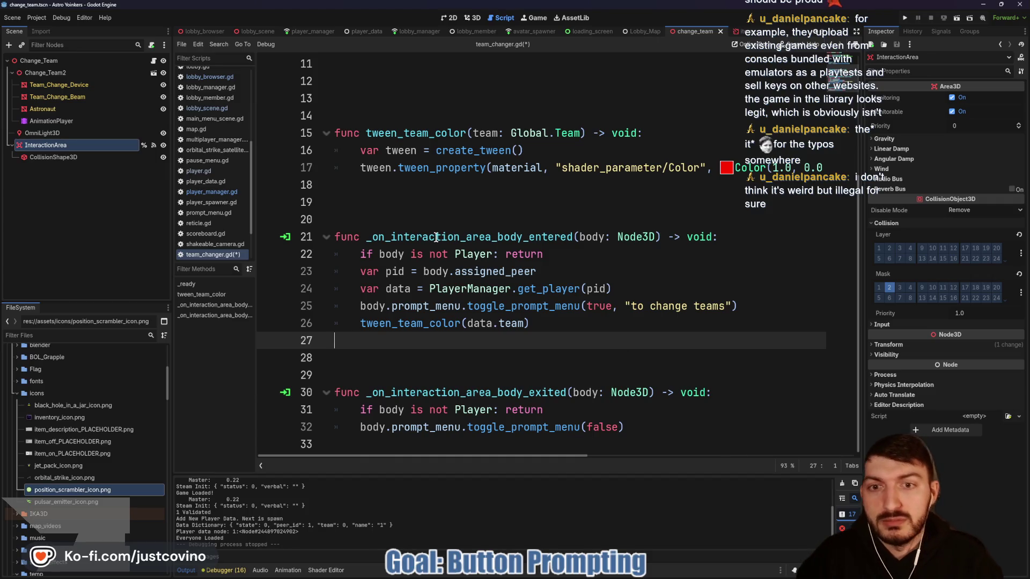
- On line 20, add a ##TODO about using Player's get_closest_interactable for team switching, plus a commented request_team_change() line
left_click(369, 217)
type("##TODO flip to Pl")
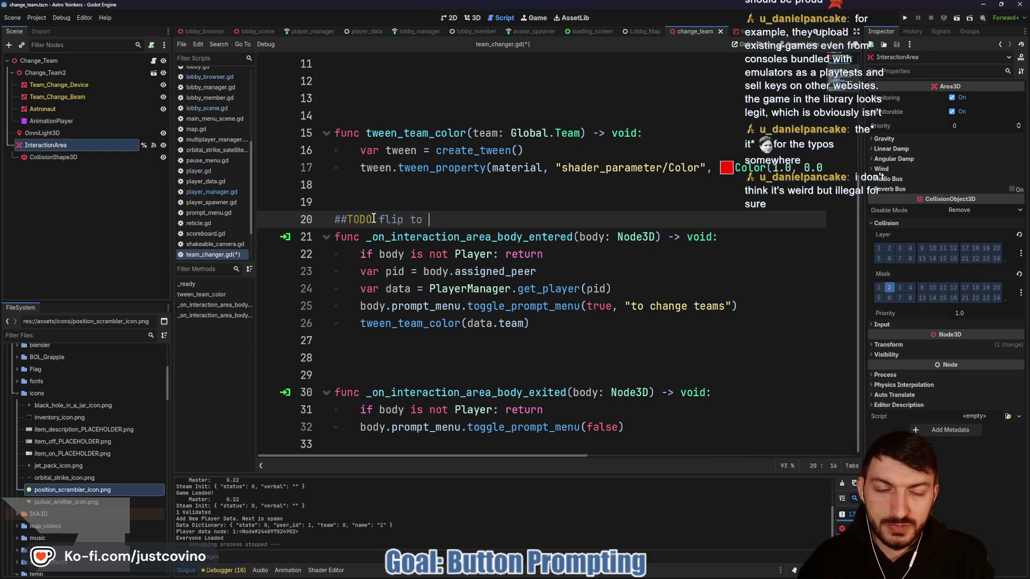
type("ayer's Get")
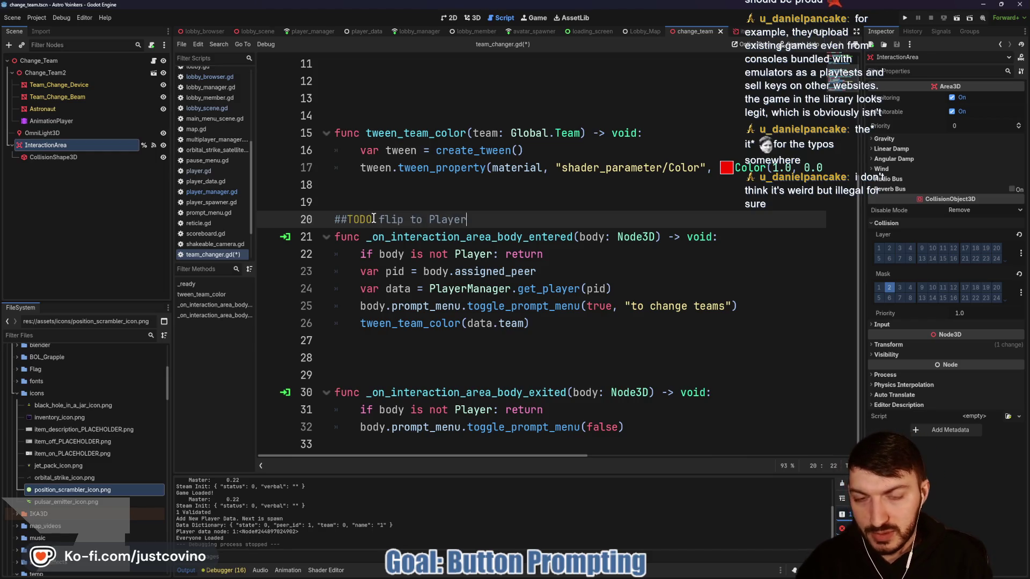
key("BackSpace")
key("BackSpace")
key("BackSpace")
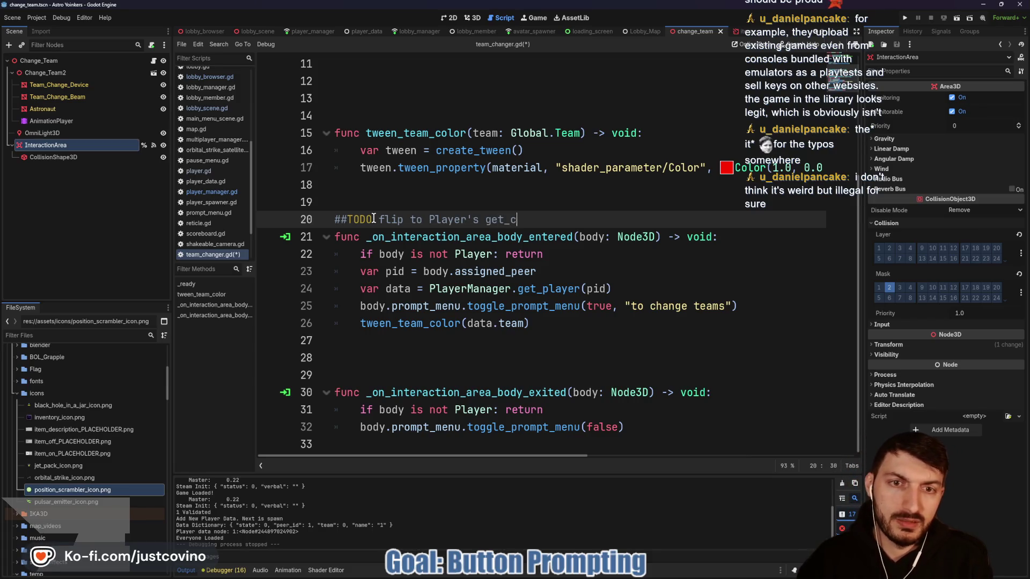
type("actable")
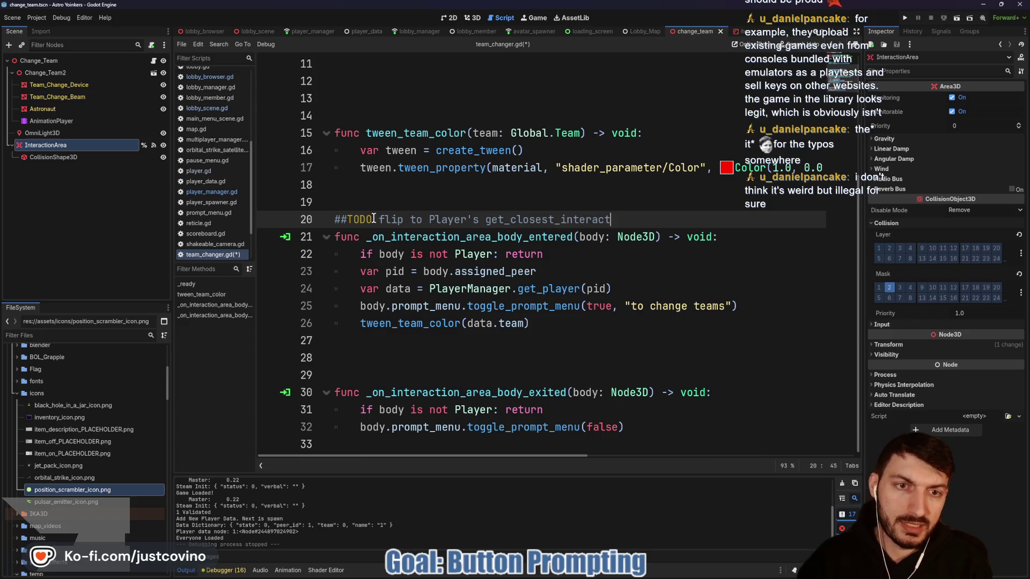
type(" to handle the Team sw")
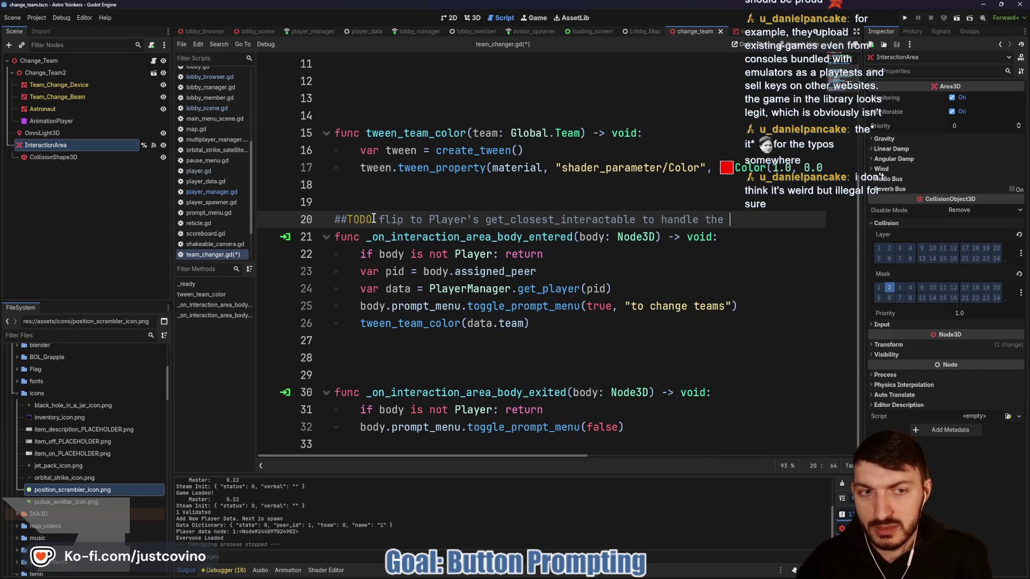
type("itching")
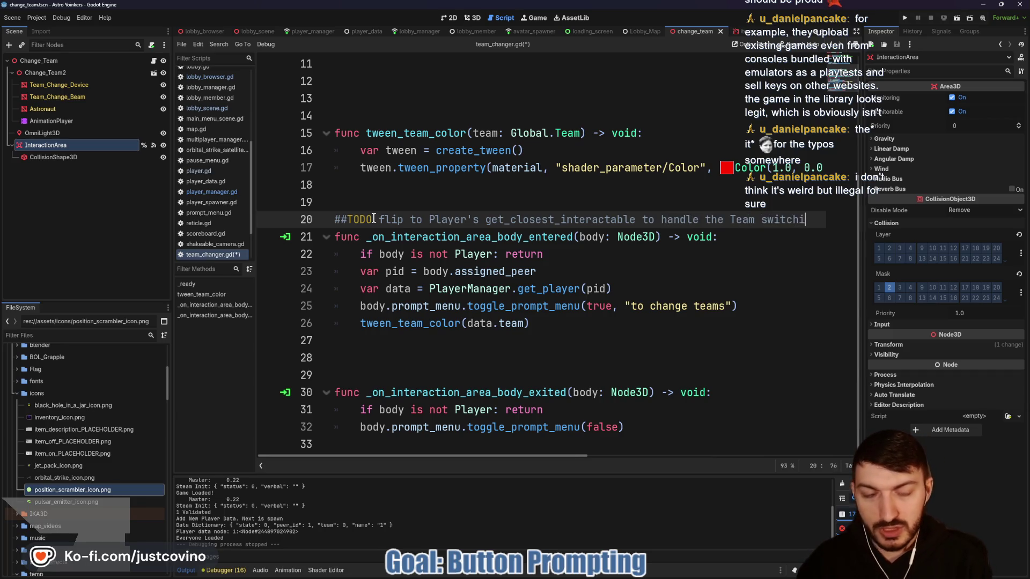
key("Return")
type("# Player")
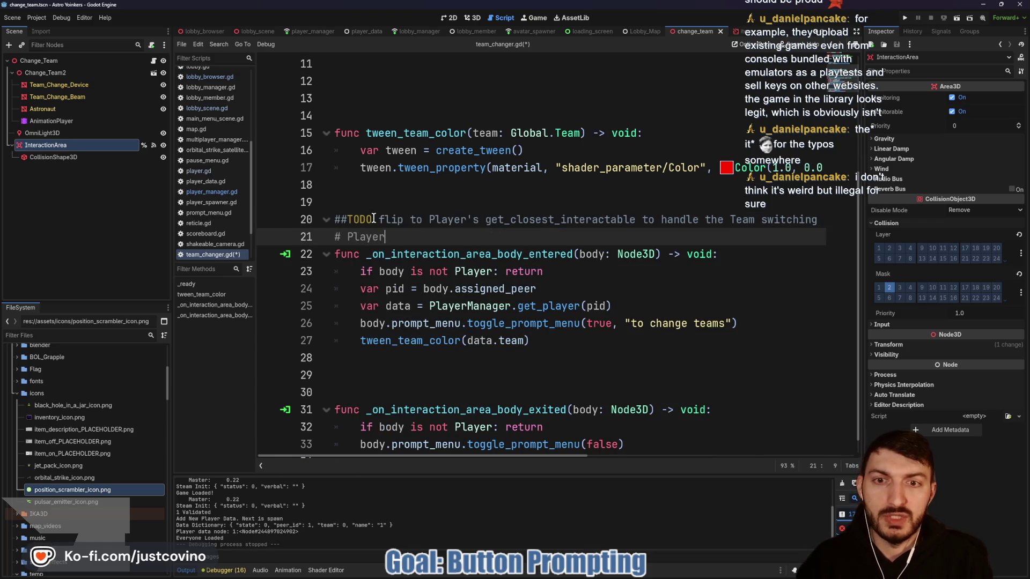
type("st_team")
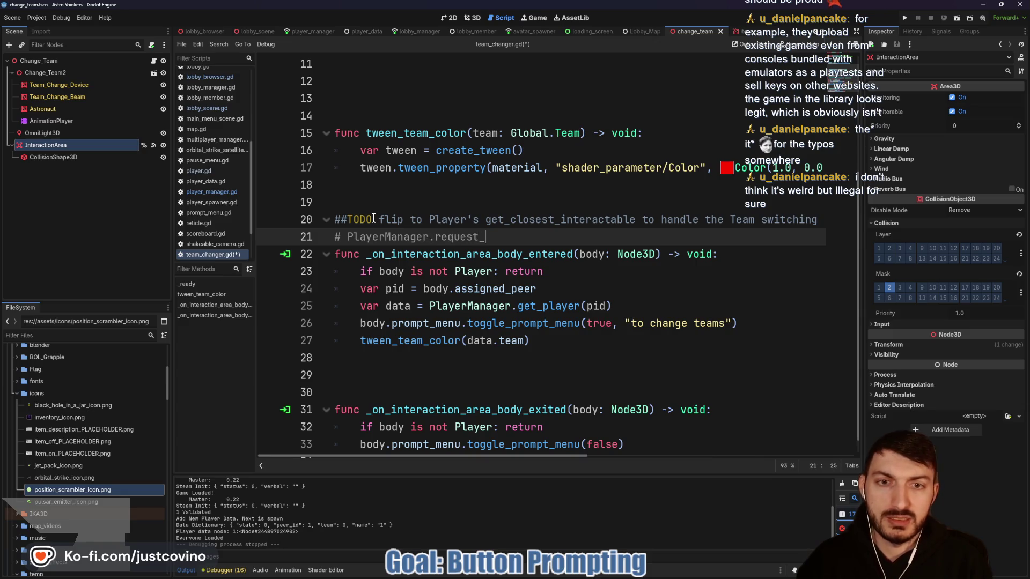
type("change(")
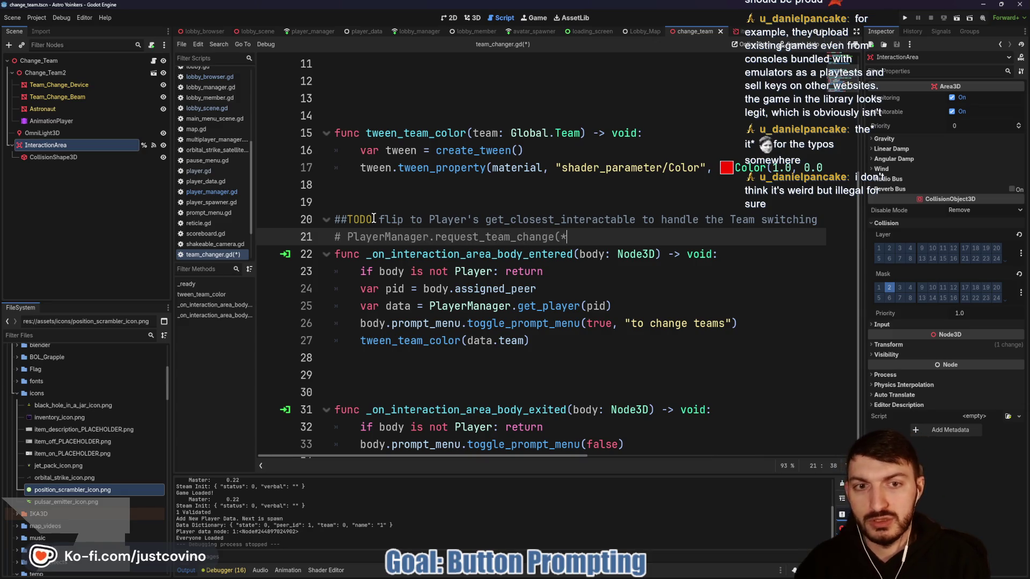
type(")")
- Save team_changer.gd and return the caret to the end of line 21
key("ctrl+s")
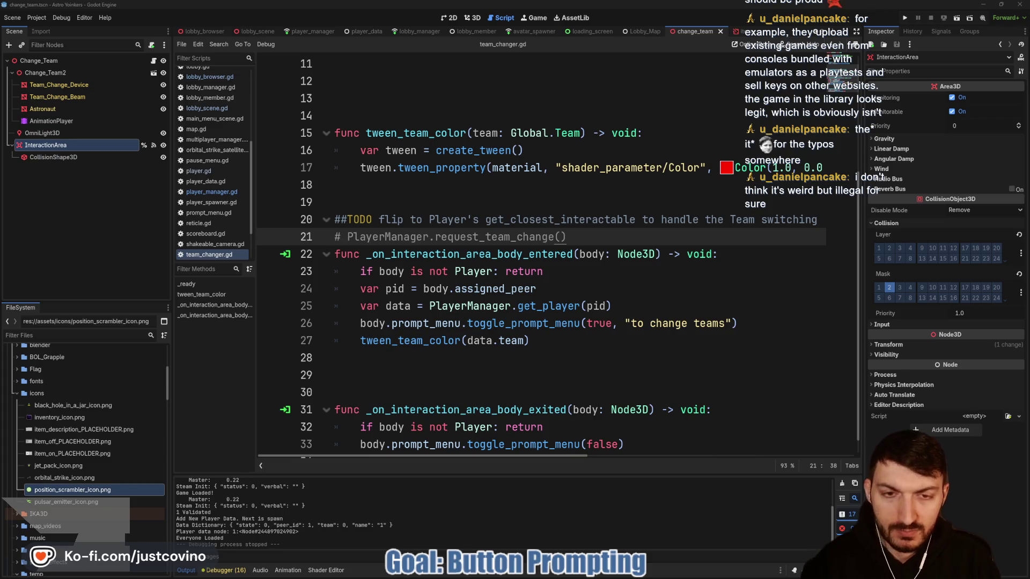
left_click(605, 222)
left_click(580, 237)
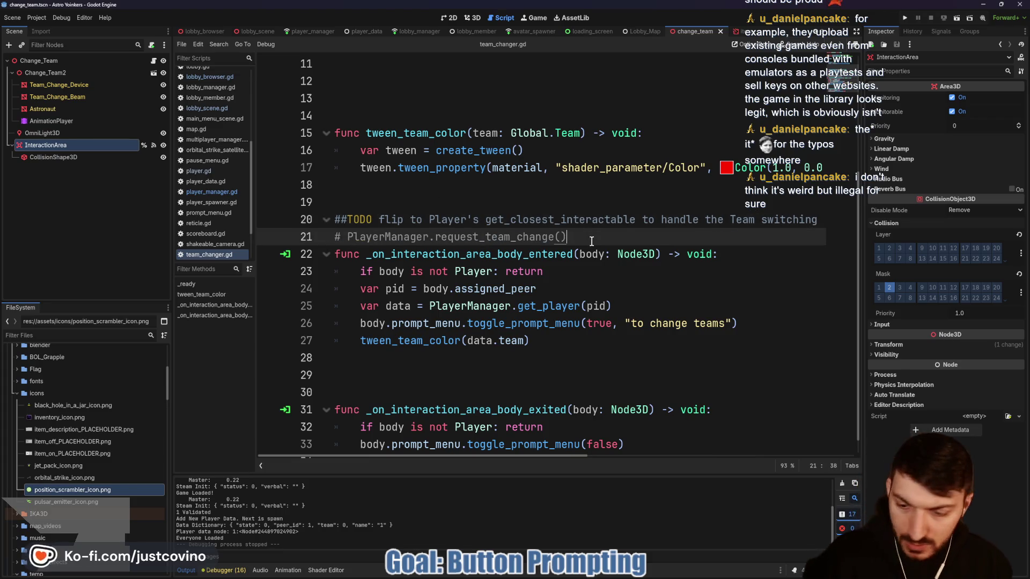